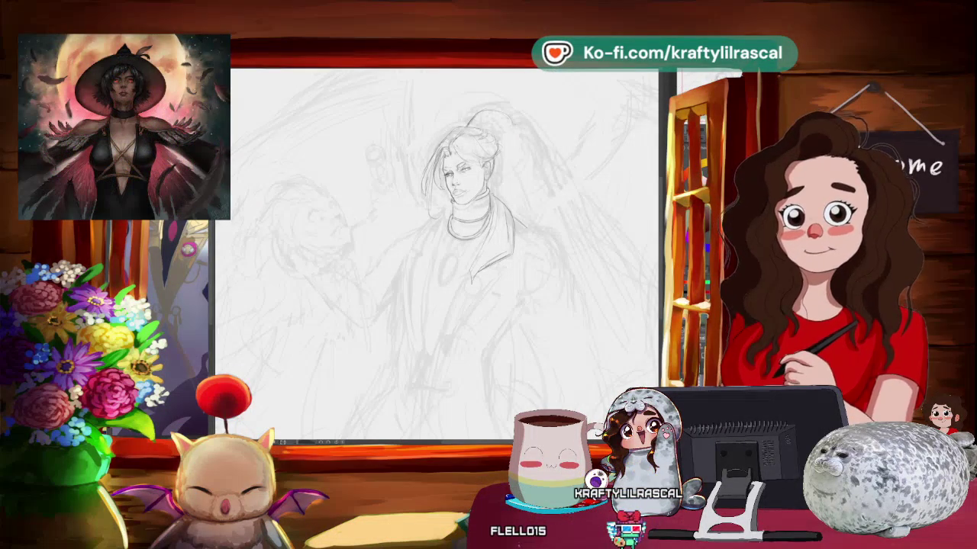
# - Zoom in close on the figure's face and hair bun
pyautogui.scroll(1, 508, 260)
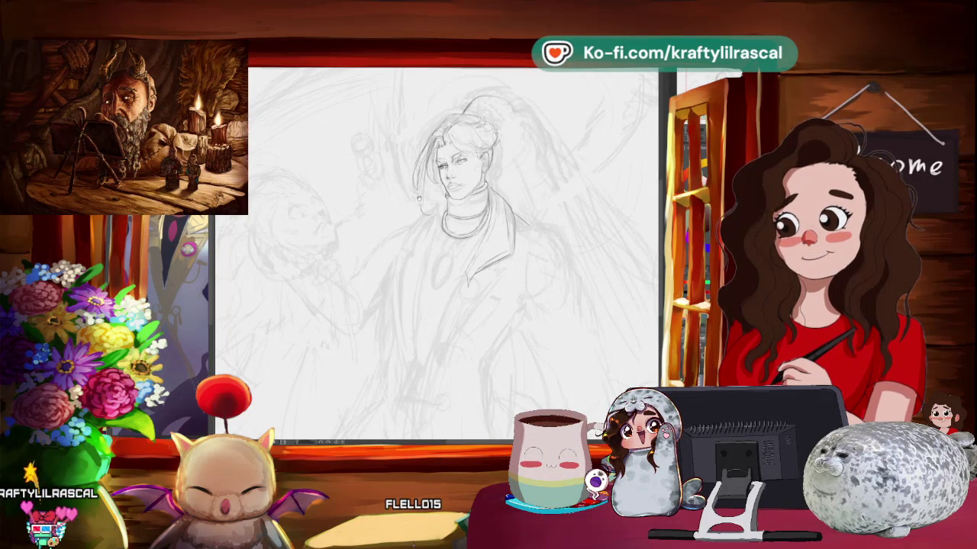
pyautogui.moveTo(466, 157); pyautogui.dragTo(454, 177)
pyautogui.scroll(1, 458, 229)
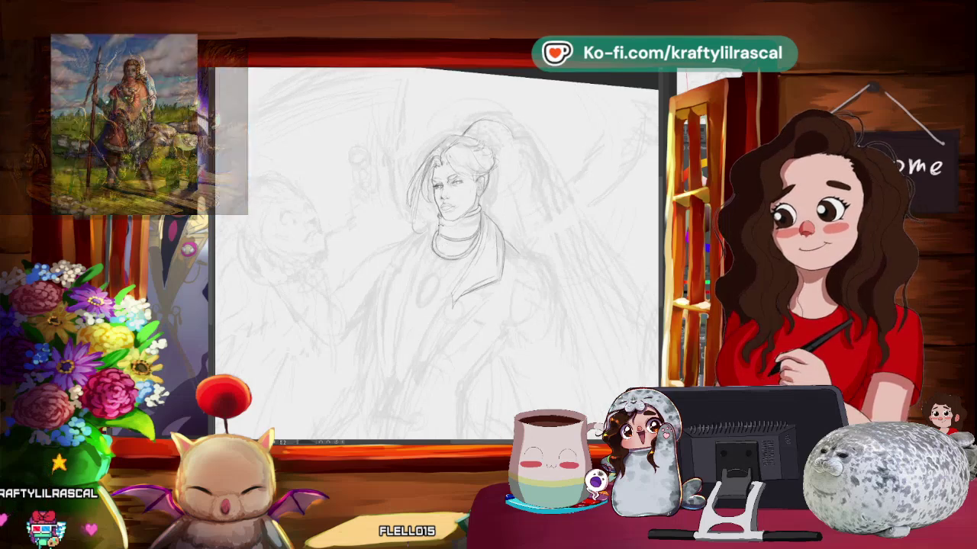
pyautogui.scroll(1, 458, 229)
pyautogui.scroll(1, 457, 229)
pyautogui.scroll(1, 457, 229)
pyautogui.scroll(1, 458, 229)
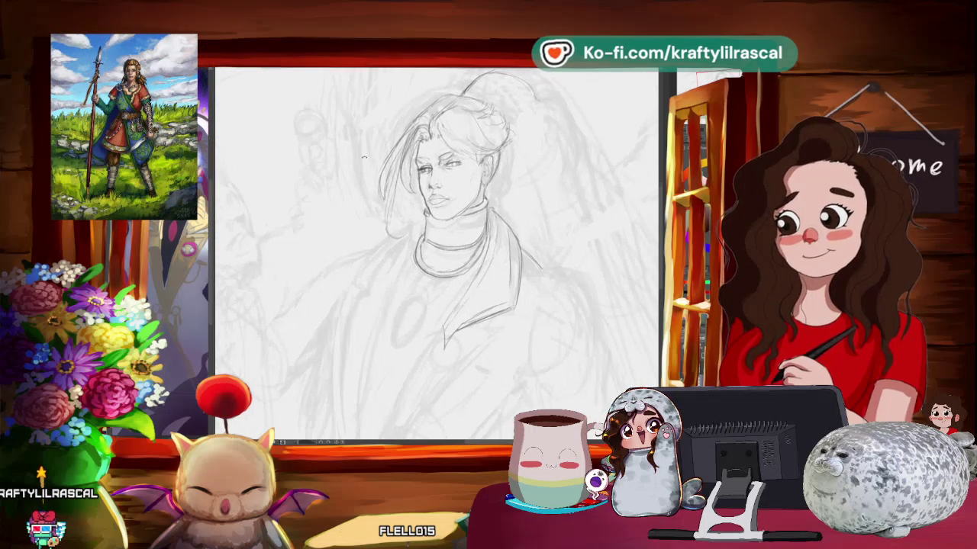
pyautogui.scroll(1, 457, 229)
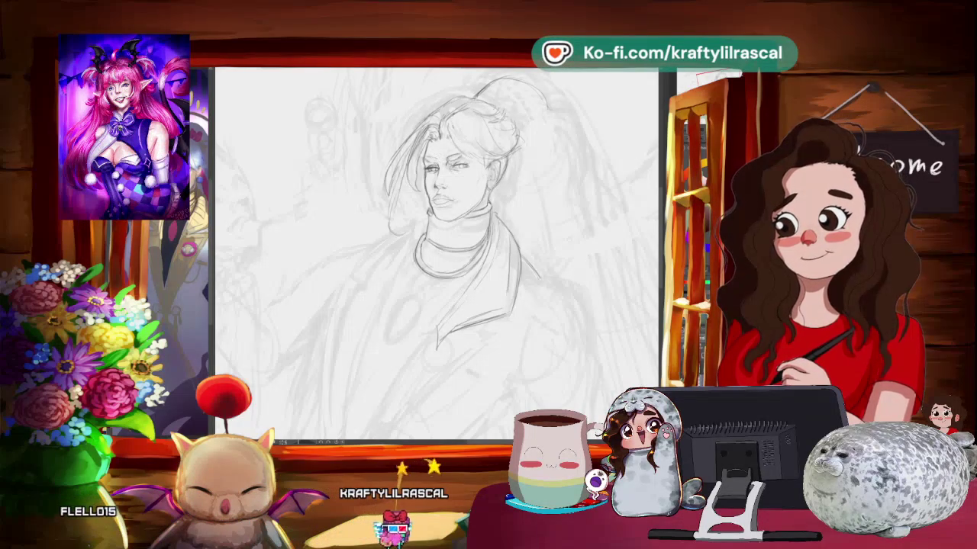
# - Redraw cleaner face and bun pencil lines with the canvas tilted clockwise
pyautogui.moveTo(438, 252)
pyautogui.mouseDown()
pyautogui.moveTo(427, 271)
pyautogui.moveTo(446, 249)
pyautogui.mouseUp()
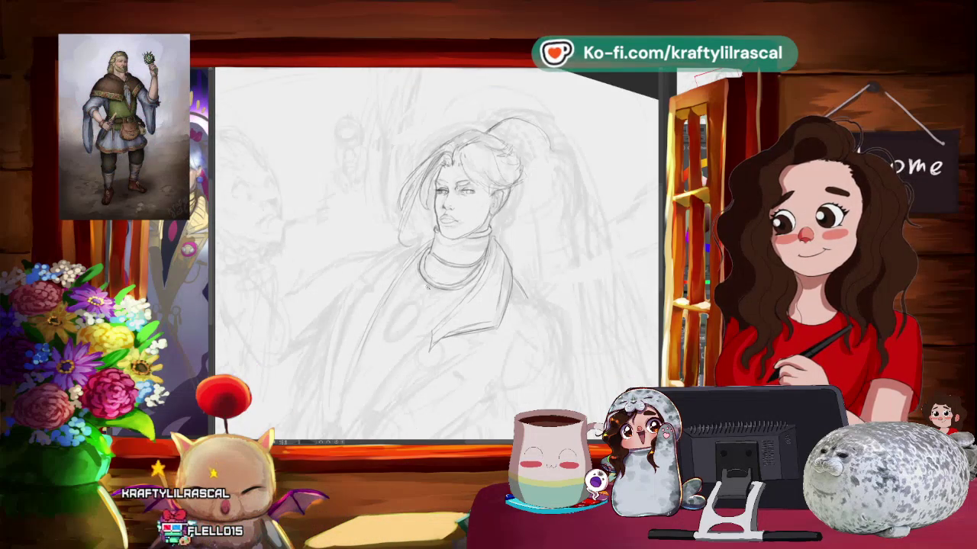
pyautogui.scroll(-3, 437, 252)
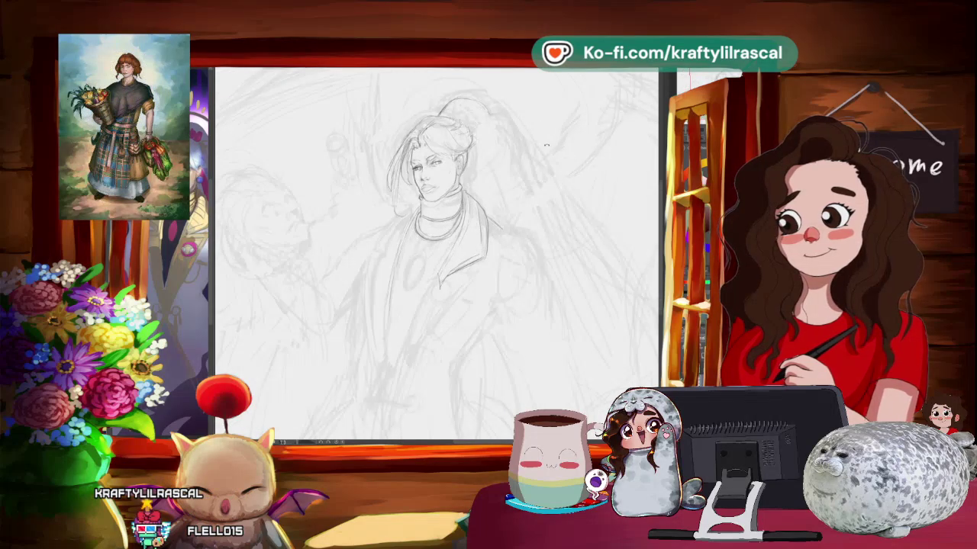
pyautogui.moveTo(547, 143); pyautogui.dragTo(494, 216)
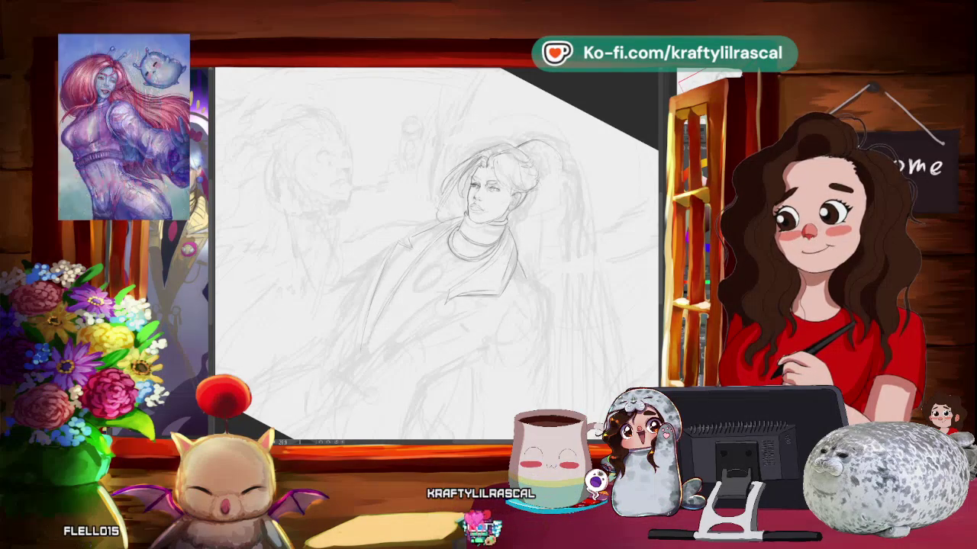
# - Draw the coat's lapels and open front edges down the body, tilting the view as needed
pyautogui.hotkey('ctrl', '0')
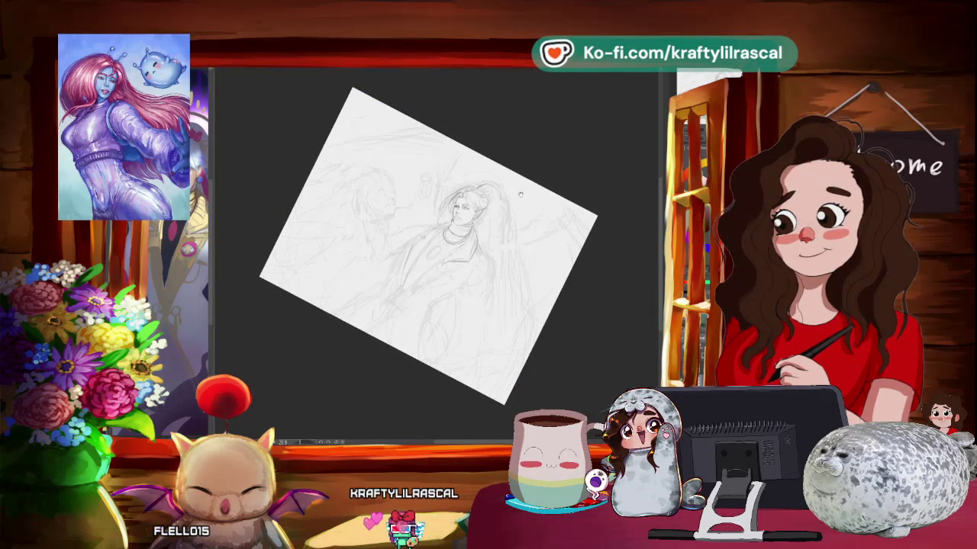
pyautogui.moveTo(506, 196); pyautogui.dragTo(458, 252)
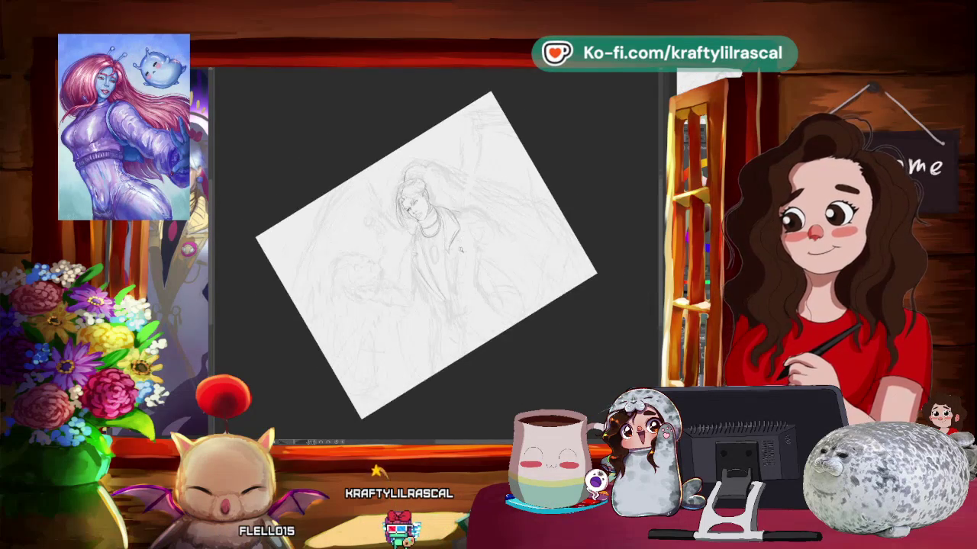
pyautogui.scroll(3, 457, 250)
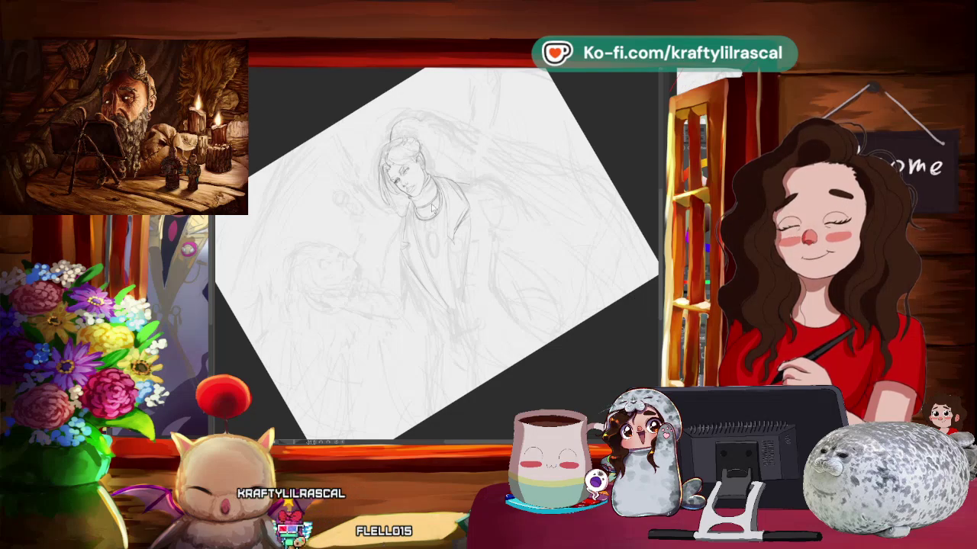
pyautogui.moveTo(432, 216)
pyautogui.mouseDown()
pyautogui.moveTo(452, 177)
pyautogui.moveTo(550, 153)
pyautogui.mouseUp()
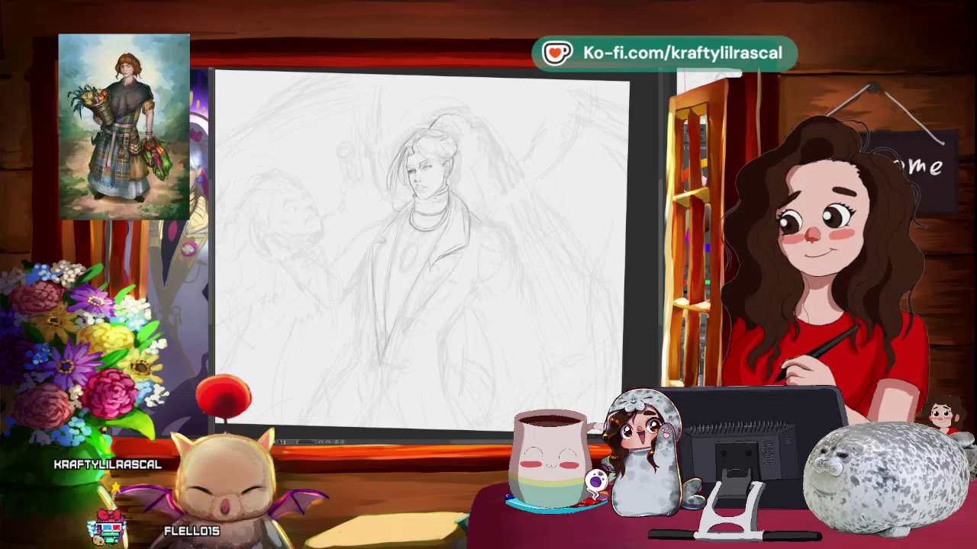
pyautogui.moveTo(427, 290); pyautogui.dragTo(455, 314)
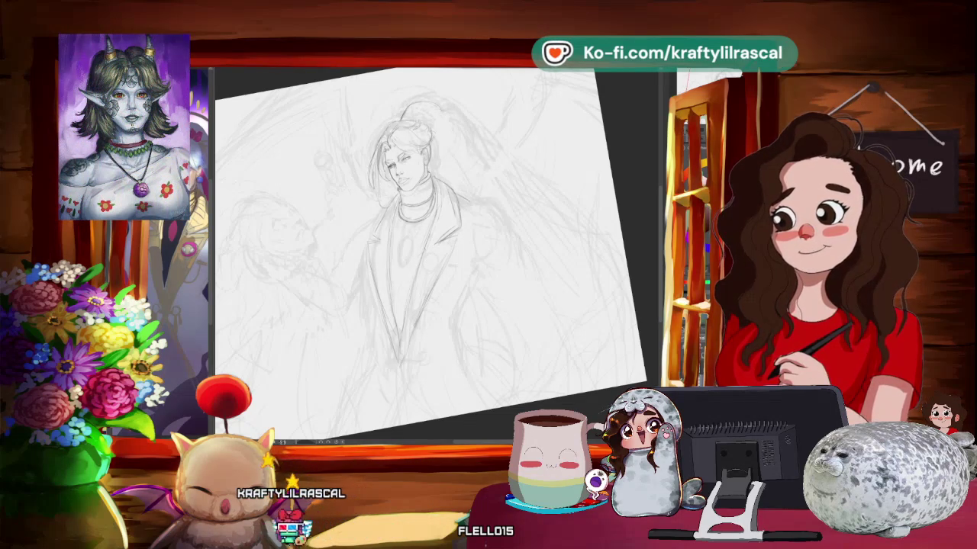
pyautogui.moveTo(344, 252); pyautogui.dragTo(306, 258)
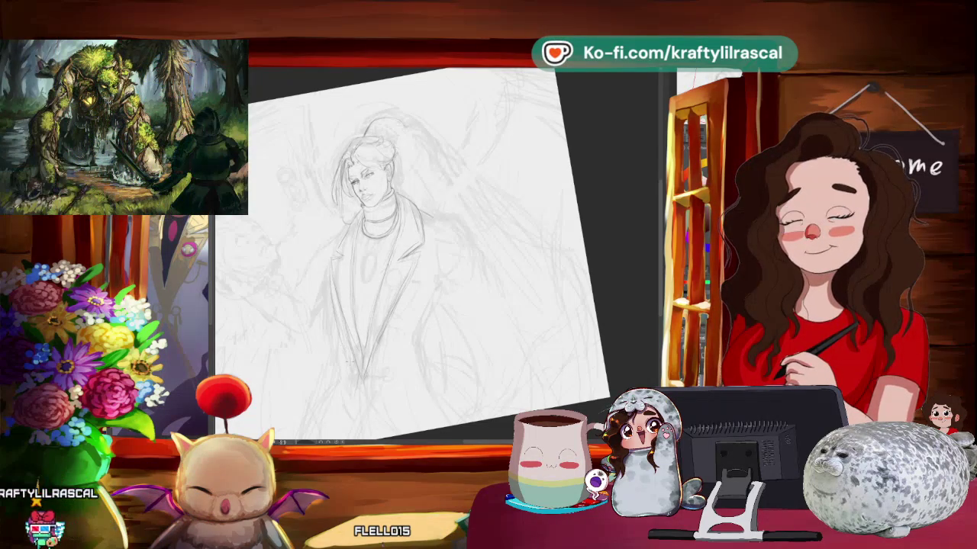
# - Zoom in, set the canvas upright, and sketch the arm reaching toward the creature
pyautogui.scroll(-5, 536, 156)
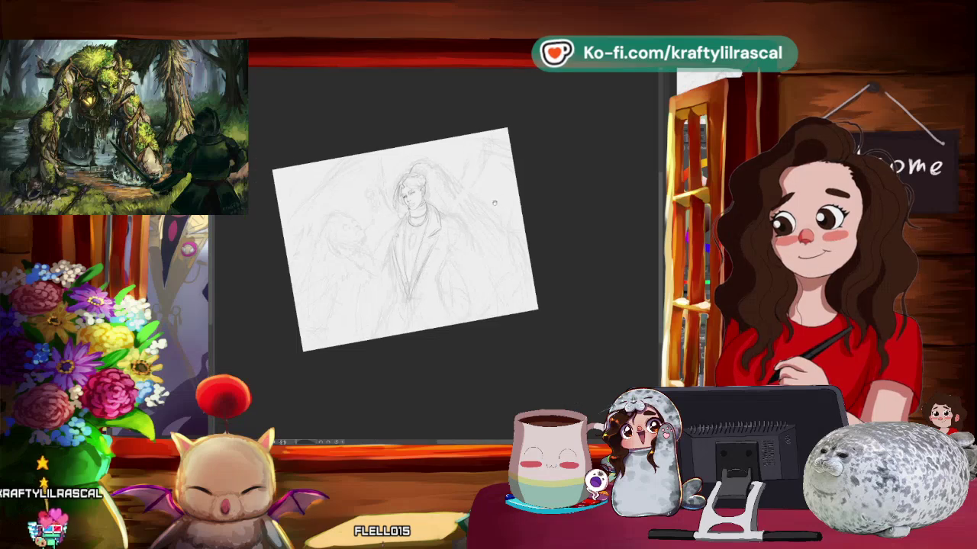
pyautogui.scroll(3, 536, 157)
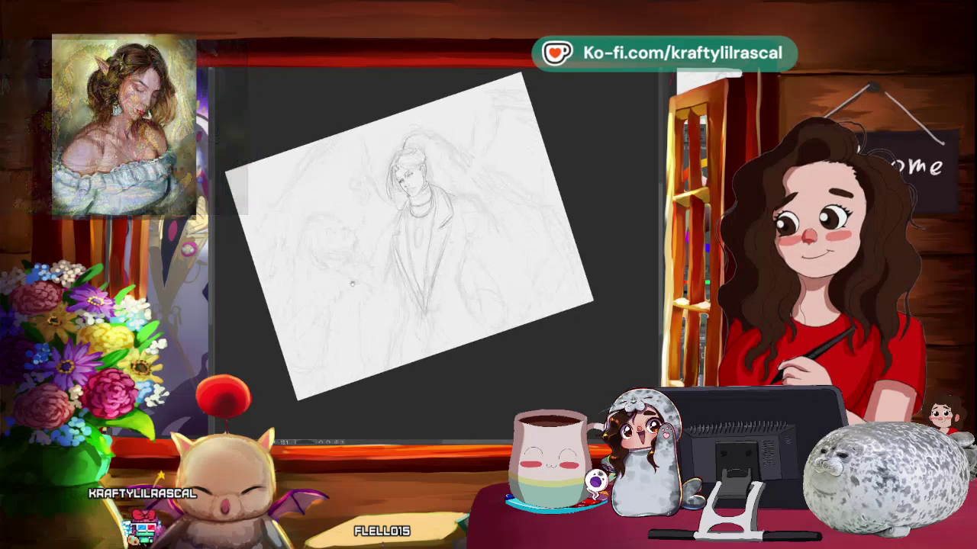
pyautogui.scroll(2, 492, 196)
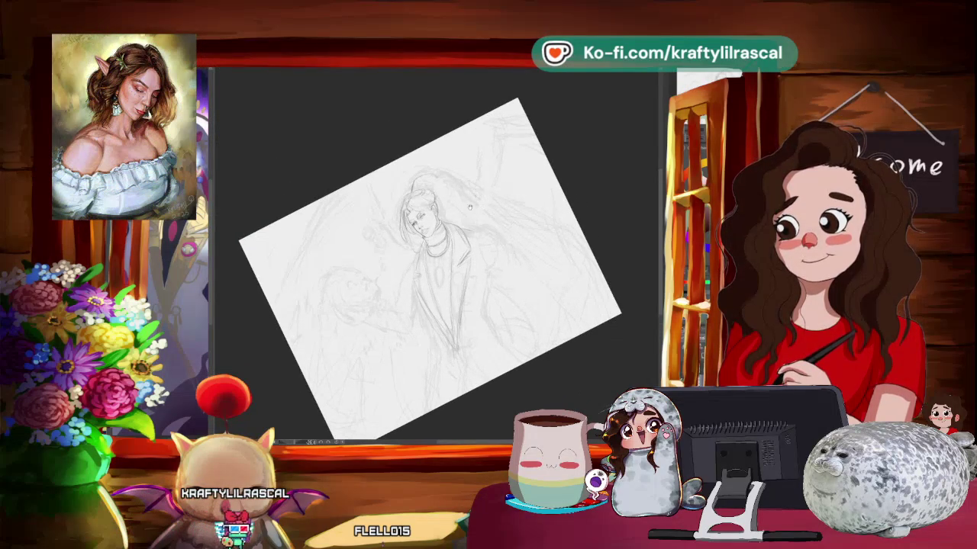
pyautogui.scroll(2, 493, 196)
pyautogui.scroll(1, 462, 245)
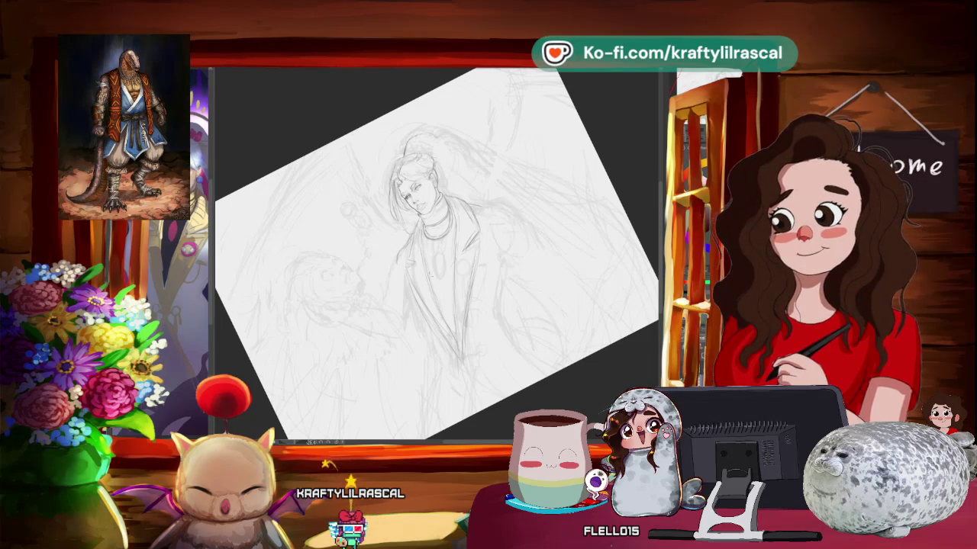
pyautogui.press('5')
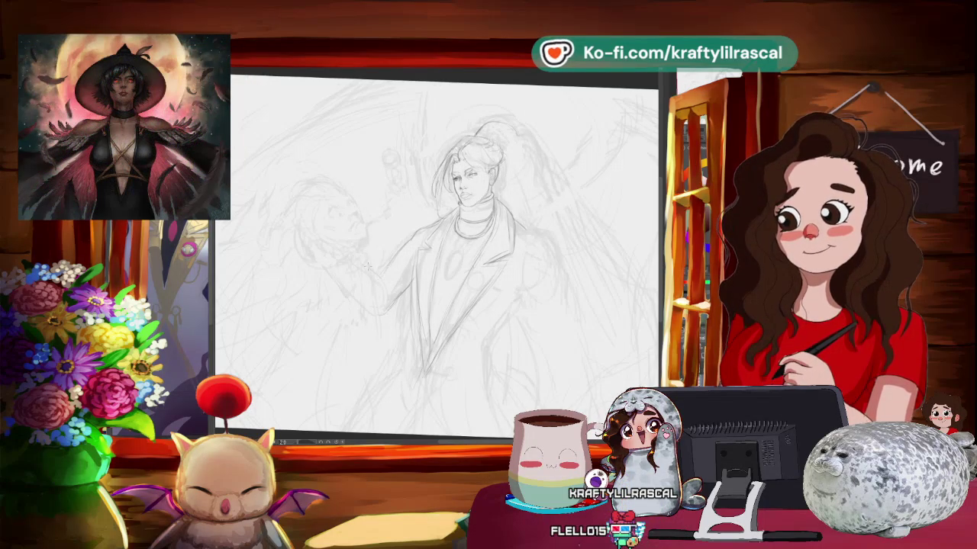
pyautogui.scroll(-3, 493, 219)
pyautogui.moveTo(534, 228); pyautogui.dragTo(493, 219)
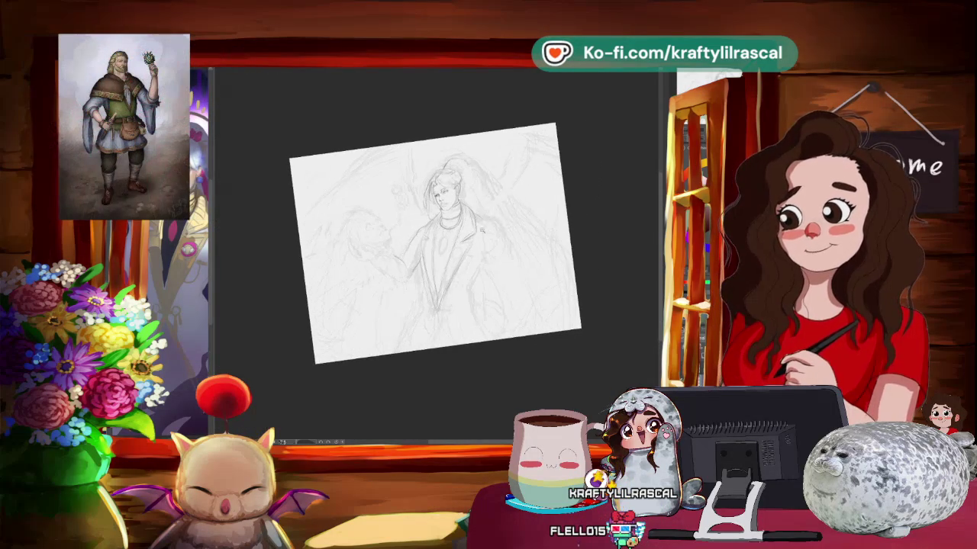
# - Zoom in with the canvas rotated counter-clockwise to firm up the arm lines
pyautogui.scroll(1, 493, 219)
pyautogui.scroll(1, 481, 236)
pyautogui.scroll(1, 469, 259)
pyautogui.scroll(1, 454, 285)
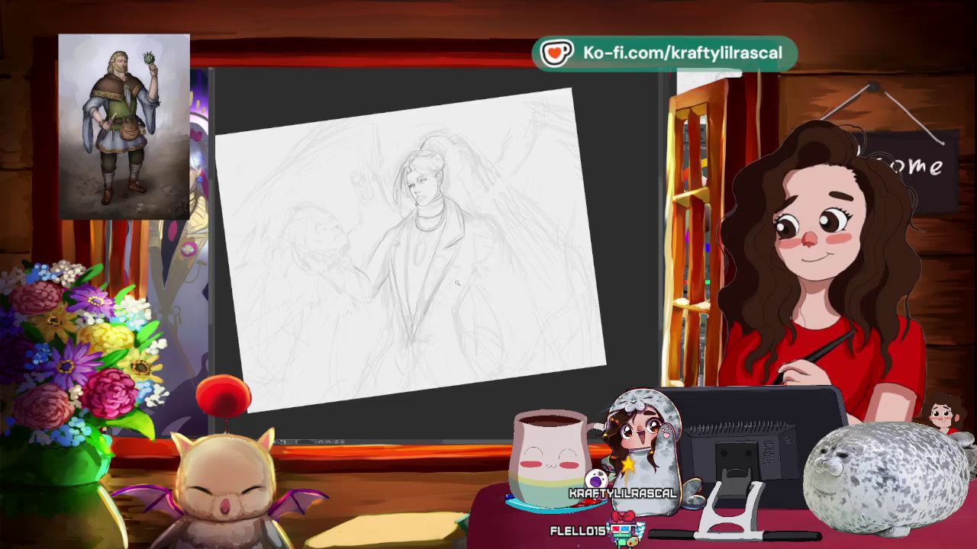
pyautogui.scroll(1, 456, 284)
pyautogui.moveTo(455, 284); pyautogui.dragTo(167, 260)
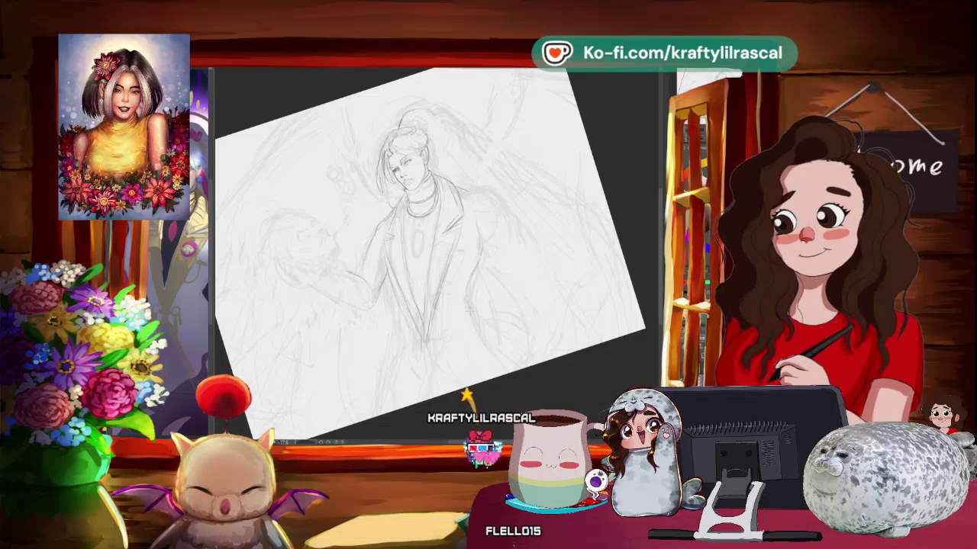
# - Check the whole page, then re-level and tilt the view while redrawing the coat sleeve
pyautogui.hotkey('ctrl', '-')
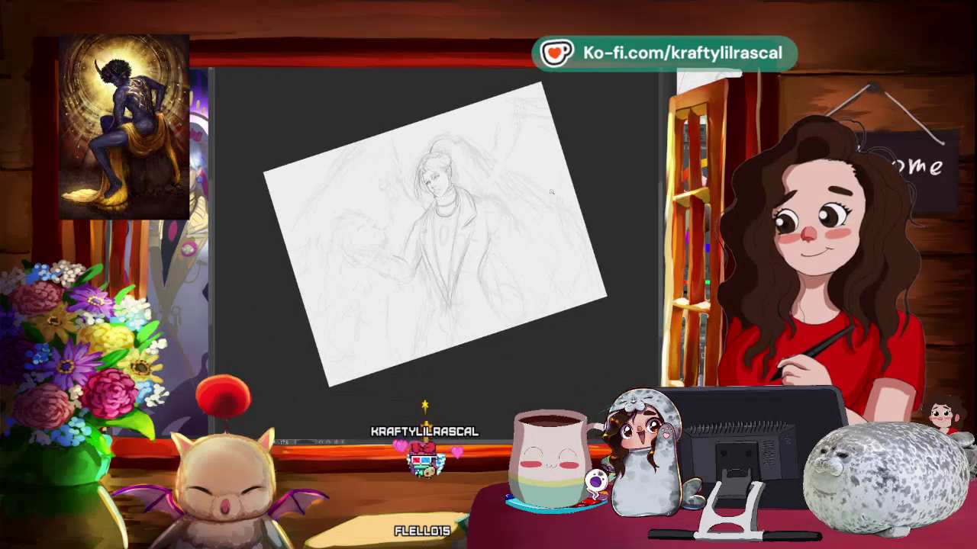
pyautogui.scroll(2, 541, 198)
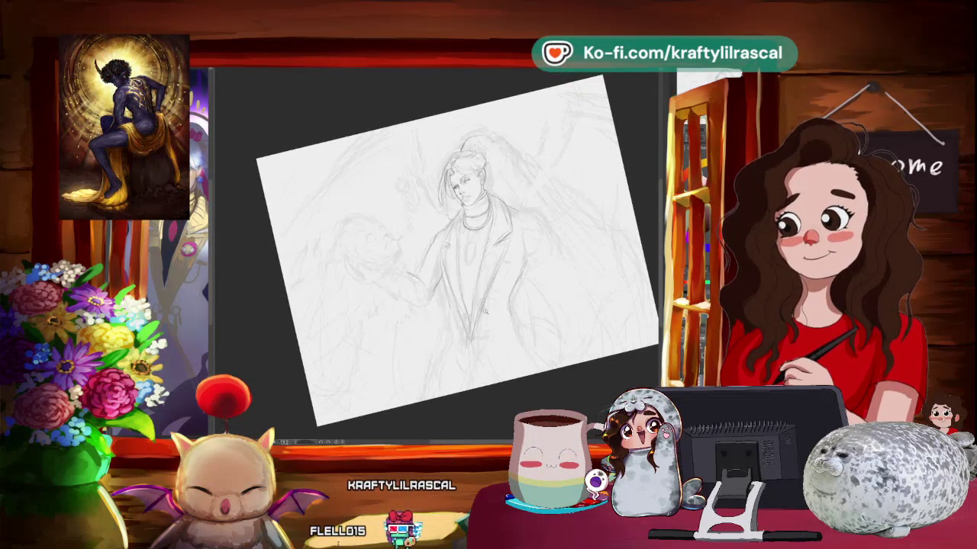
pyautogui.moveTo(483, 312); pyautogui.dragTo(486, 326)
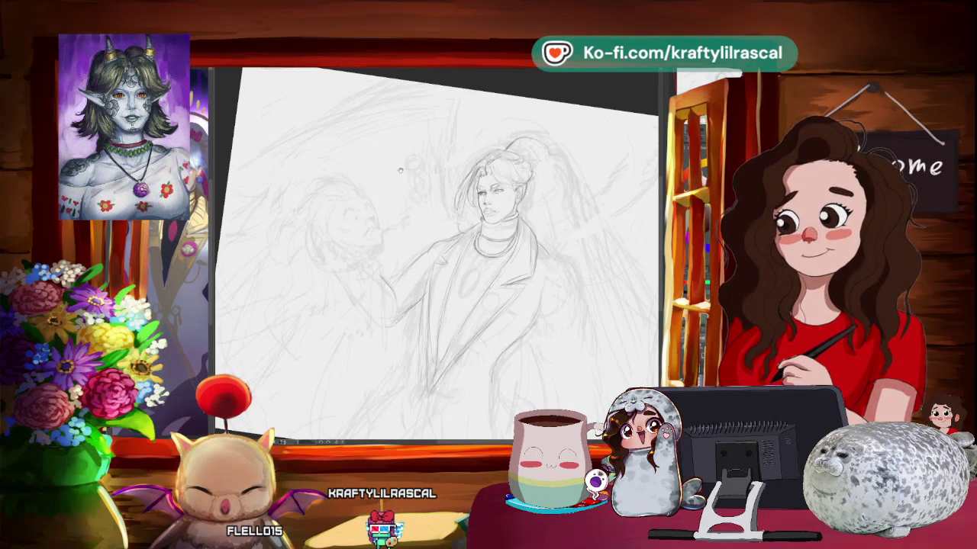
pyautogui.moveTo(400, 169); pyautogui.dragTo(395, 173)
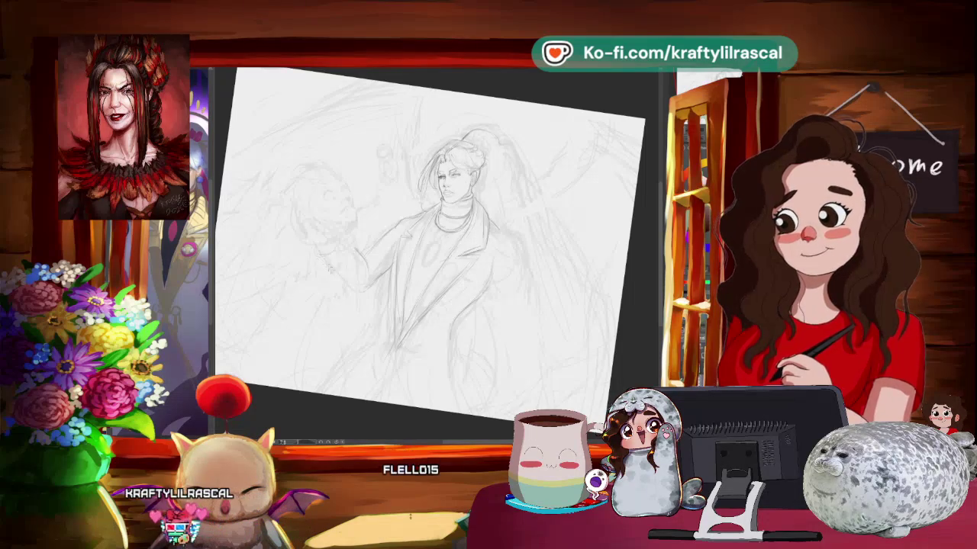
pyautogui.moveTo(556, 193)
pyautogui.mouseDown()
pyautogui.moveTo(520, 147)
pyautogui.moveTo(454, 219)
pyautogui.mouseUp()
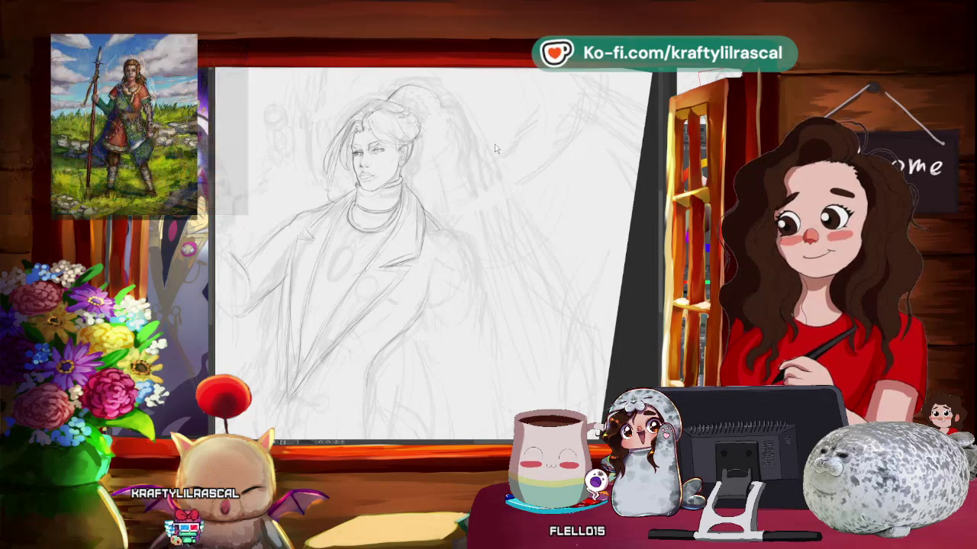
pyautogui.scroll(3, 494, 149)
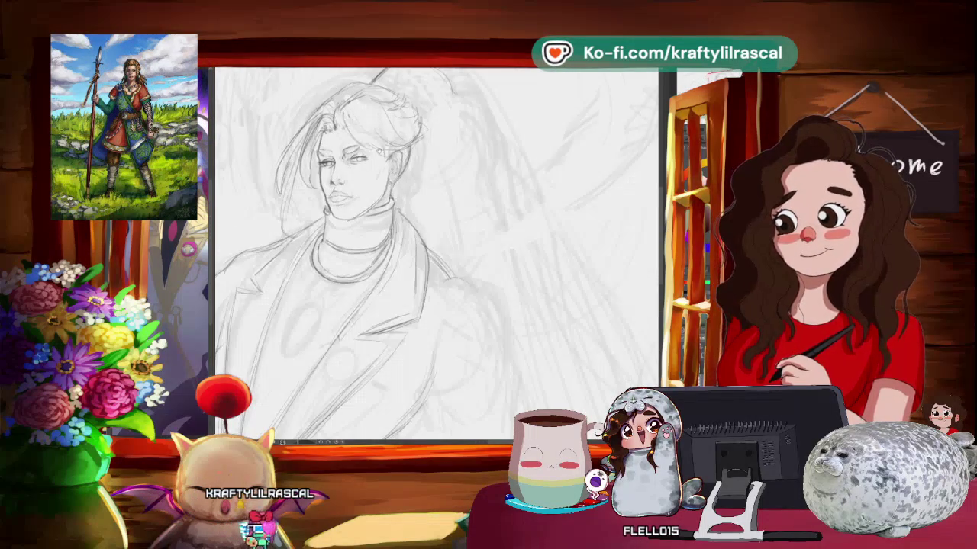
# - Tilt the canvas further counter-clockwise and zoom out slightly for the coat work
pyautogui.scroll(1, 364, 254)
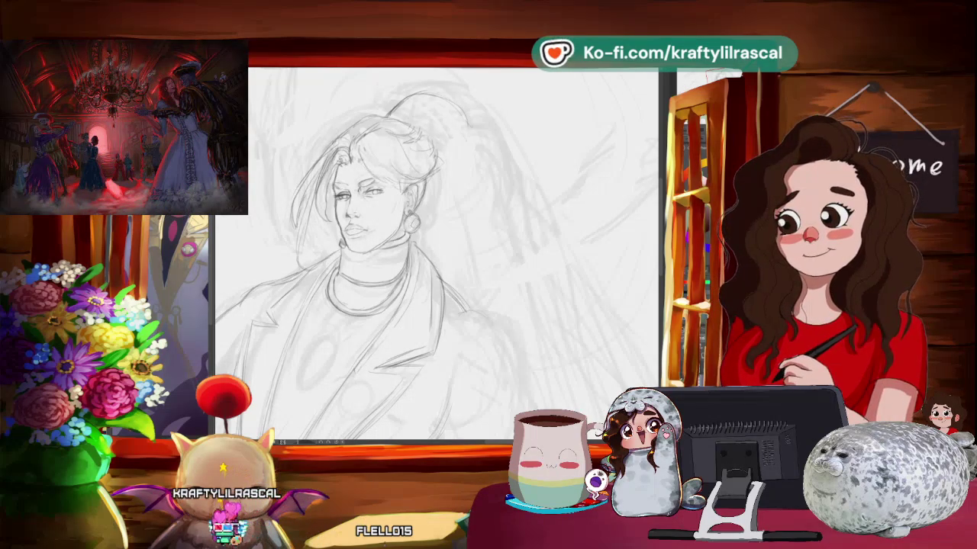
pyautogui.moveTo(489, 229)
pyautogui.mouseDown()
pyautogui.moveTo(464, 218)
pyautogui.moveTo(458, 236)
pyautogui.mouseUp()
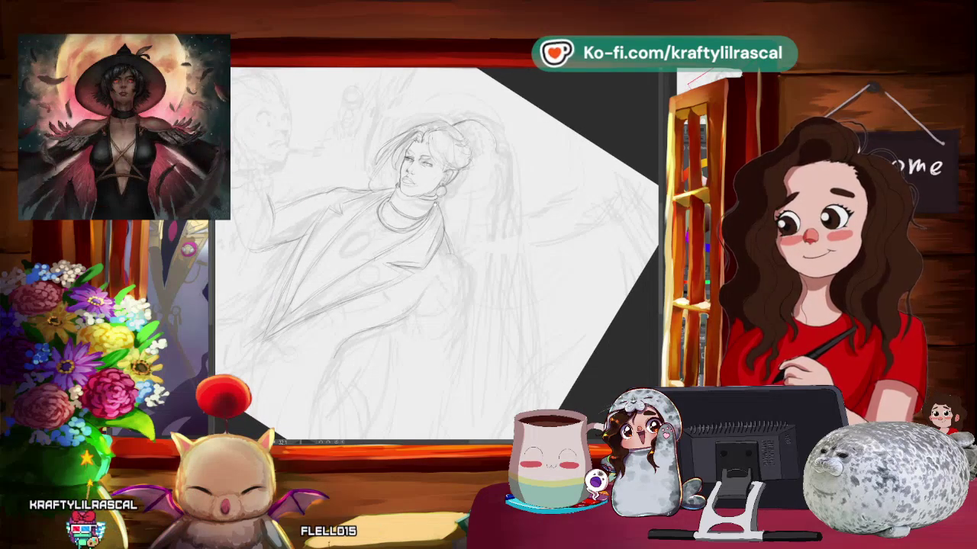
pyautogui.moveTo(457, 237); pyautogui.dragTo(453, 245)
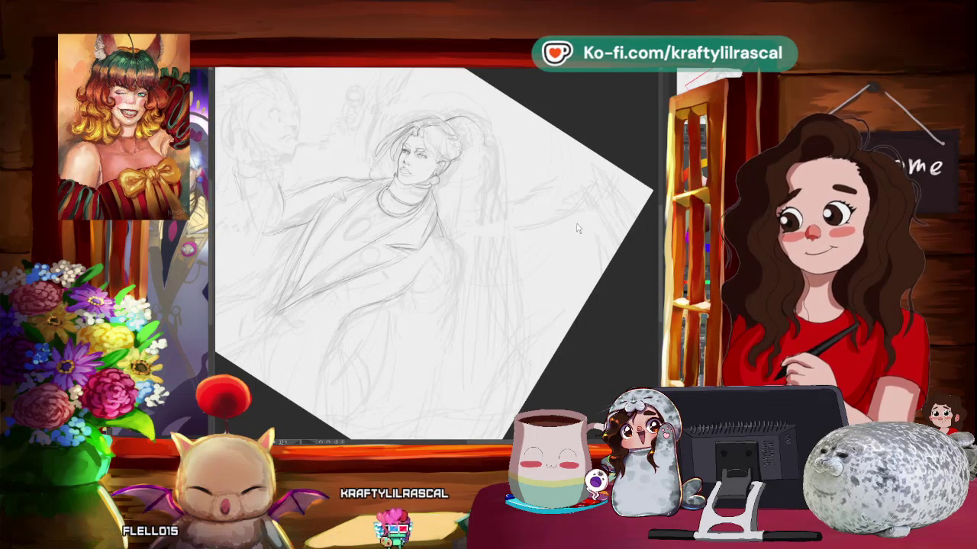
# - Redraw the turtleneck and coat lapels at a new angle, briefly checking the avatar window
pyautogui.moveTo(578, 228); pyautogui.dragTo(447, 191)
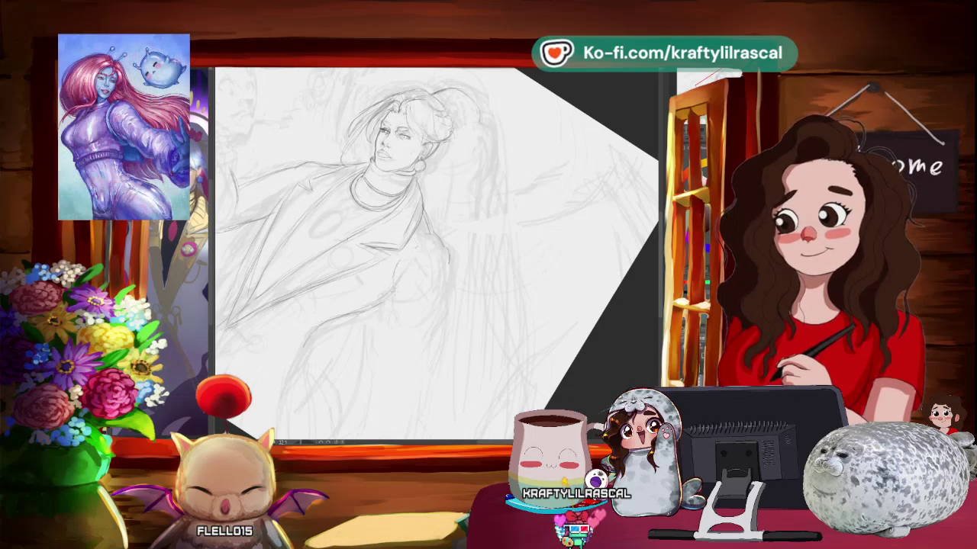
pyautogui.moveTo(487, 217)
pyautogui.mouseDown()
pyautogui.moveTo(543, 167)
pyautogui.moveTo(246, 254)
pyautogui.mouseUp()
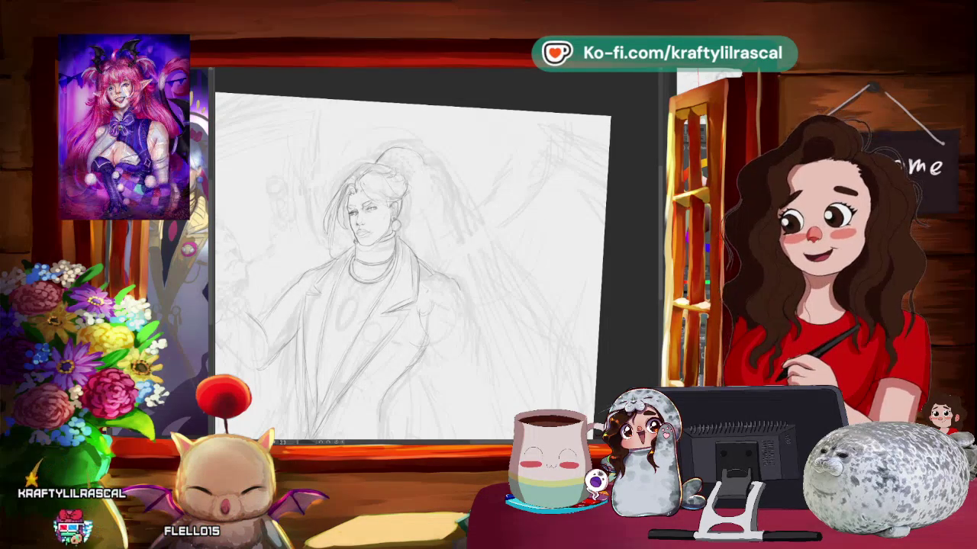
pyautogui.hotkey('alt', 'Tab')
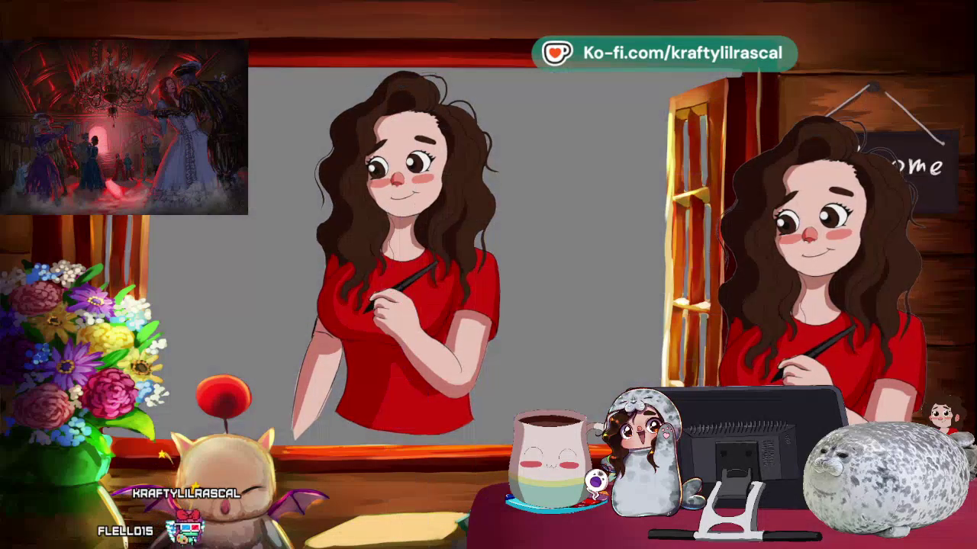
pyautogui.hotkey('alt', 'Tab')
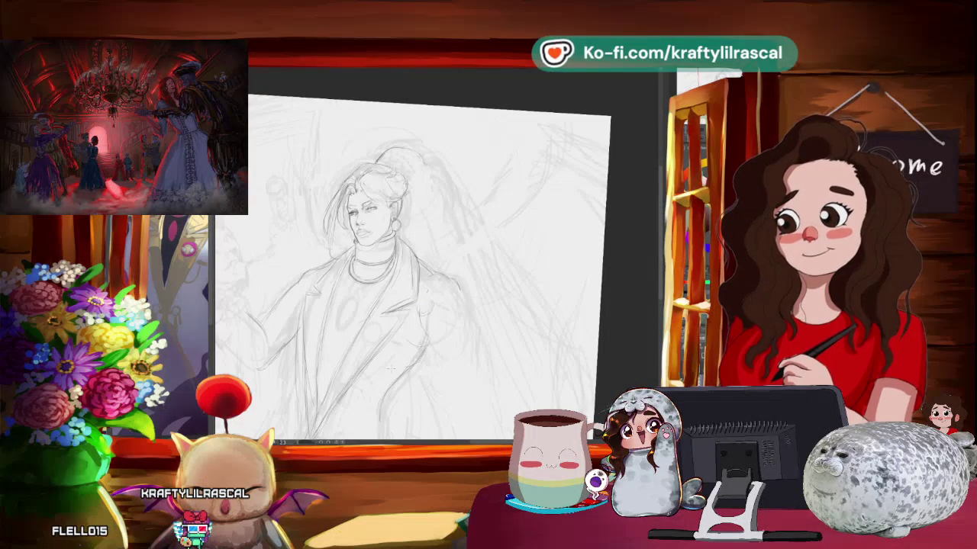
# - Sketch the small creature perched on the figure's shoulder, rotating and panning around it
pyautogui.scroll(-2, 450, 276)
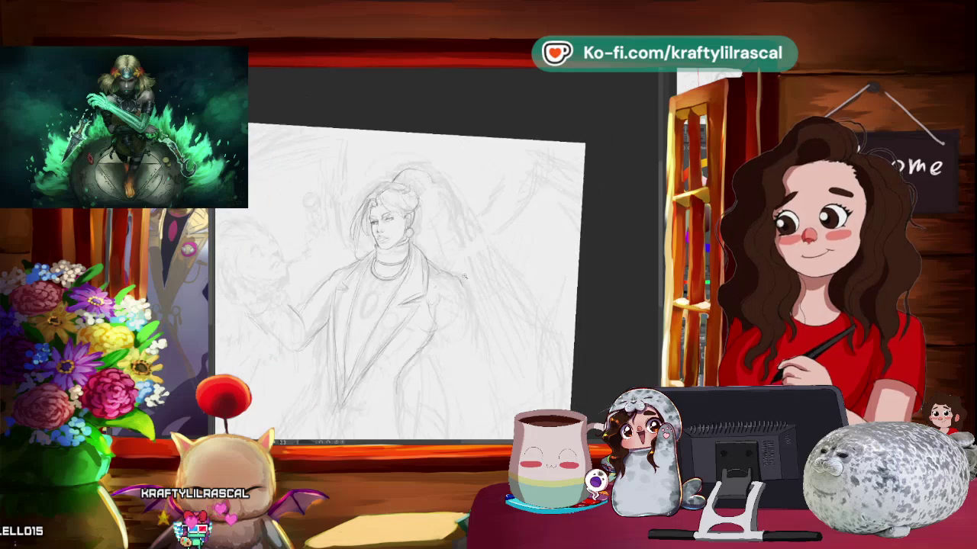
pyautogui.moveTo(466, 271)
pyautogui.mouseDown()
pyautogui.moveTo(534, 248)
pyautogui.moveTo(503, 248)
pyautogui.mouseUp()
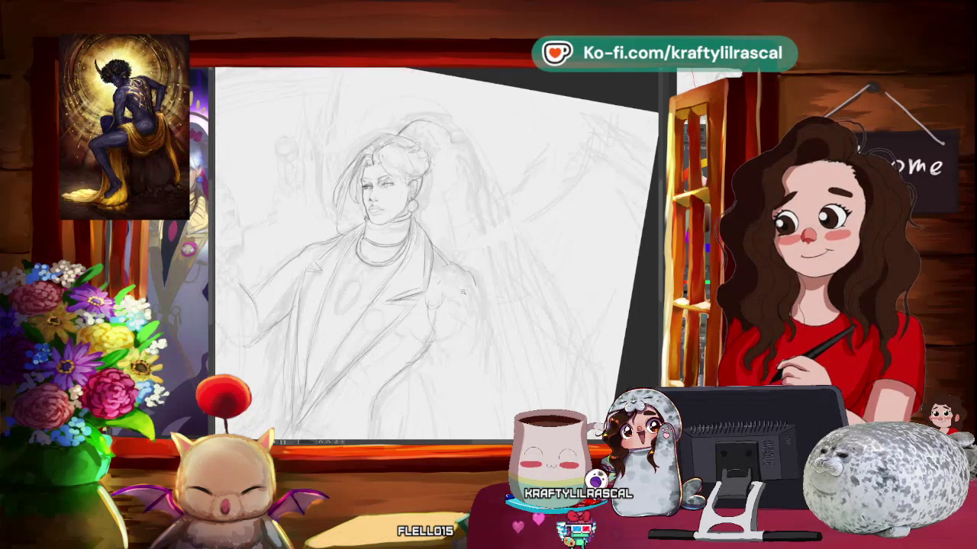
pyautogui.moveTo(427, 260); pyautogui.dragTo(435, 252)
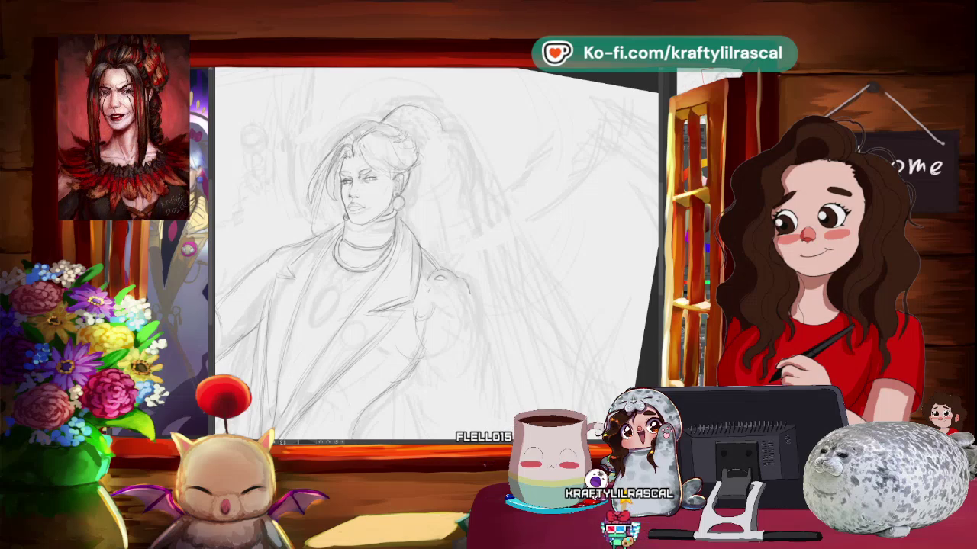
pyautogui.moveTo(261, 182); pyautogui.dragTo(542, 229)
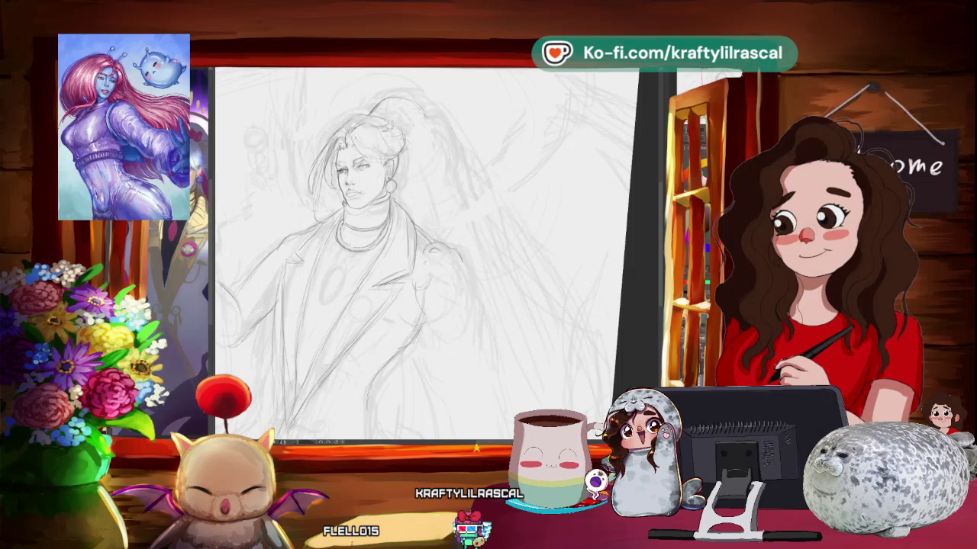
pyautogui.moveTo(458, 252); pyautogui.dragTo(477, 252)
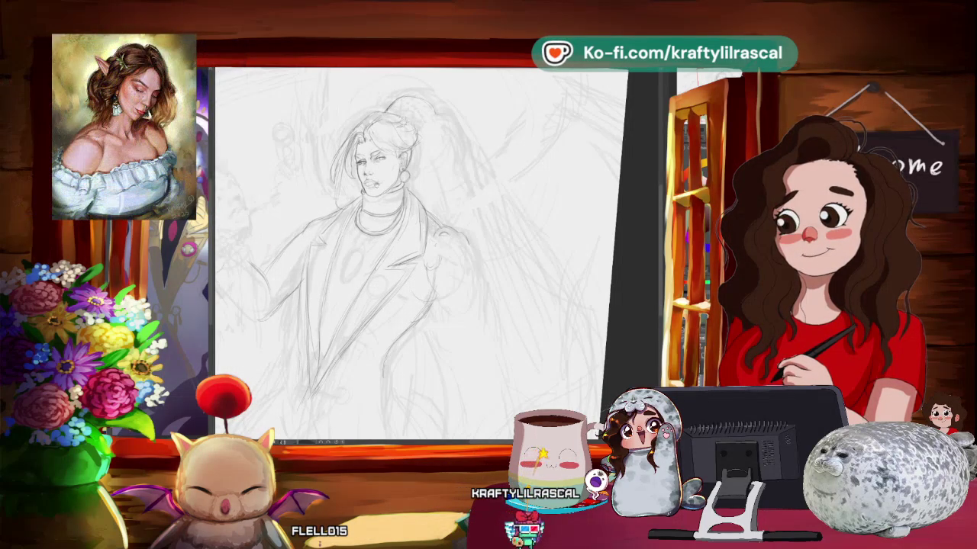
pyautogui.moveTo(458, 252)
pyautogui.mouseDown()
pyautogui.moveTo(429, 146)
pyautogui.moveTo(404, 160)
pyautogui.mouseUp()
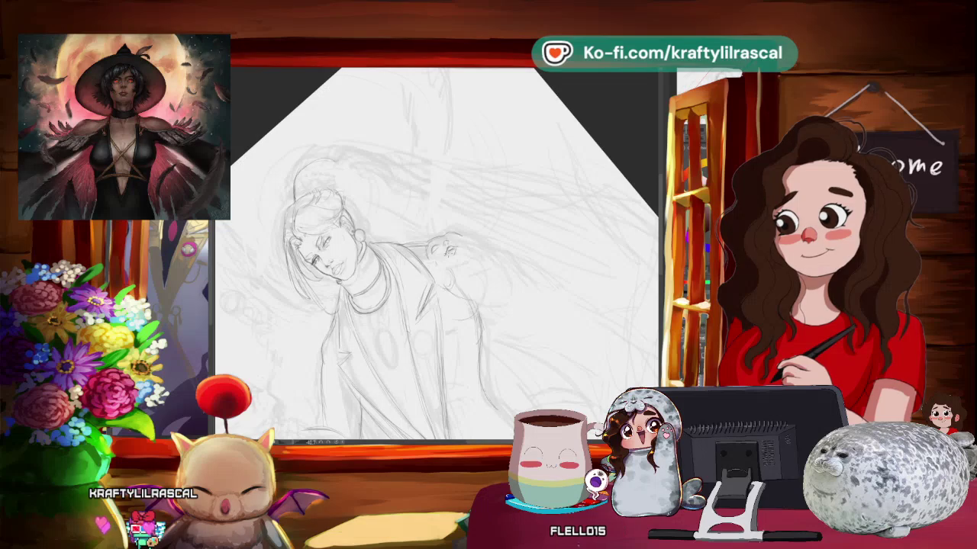
# - Lasso the creature's face on the shoulder and start transforming it
pyautogui.moveTo(495, 336)
pyautogui.mouseDown()
pyautogui.moveTo(534, 309)
pyautogui.moveTo(473, 333)
pyautogui.moveTo(469, 310)
pyautogui.mouseUp()
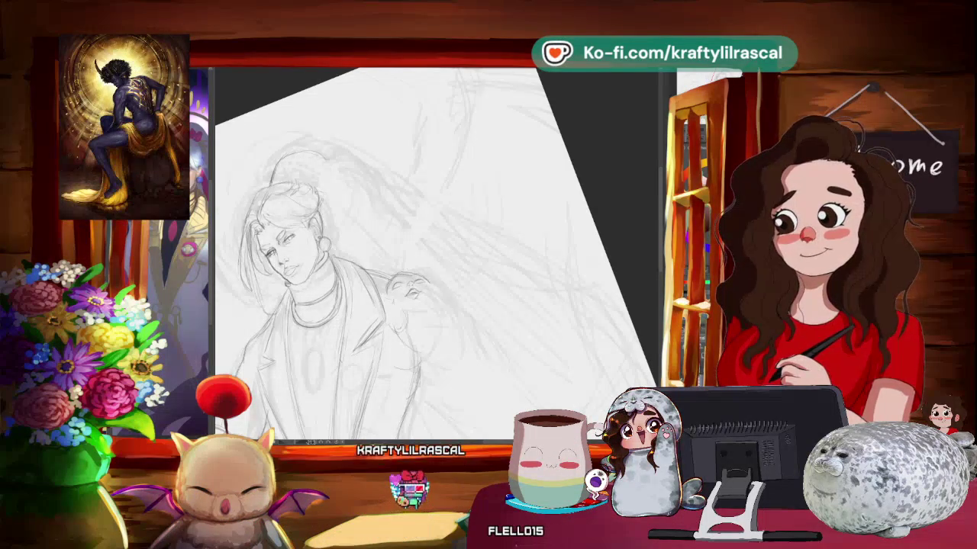
pyautogui.moveTo(427, 252)
pyautogui.mouseDown()
pyautogui.moveTo(463, 241)
pyautogui.moveTo(464, 231)
pyautogui.mouseUp()
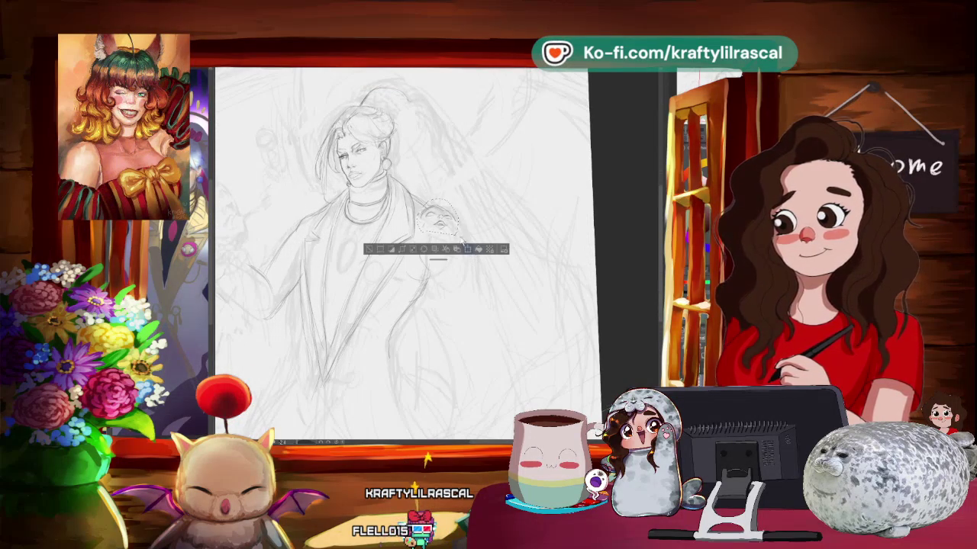
pyautogui.click(464, 249)
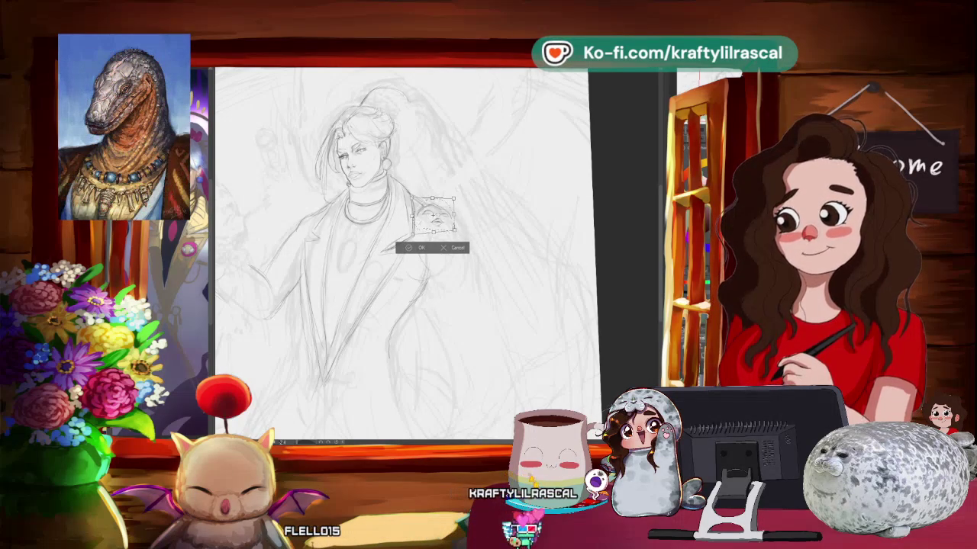
# - Stretch the creature's face slightly downward, apply the transform, and tilt the view
pyautogui.moveTo(456, 232); pyautogui.dragTo(456, 236)
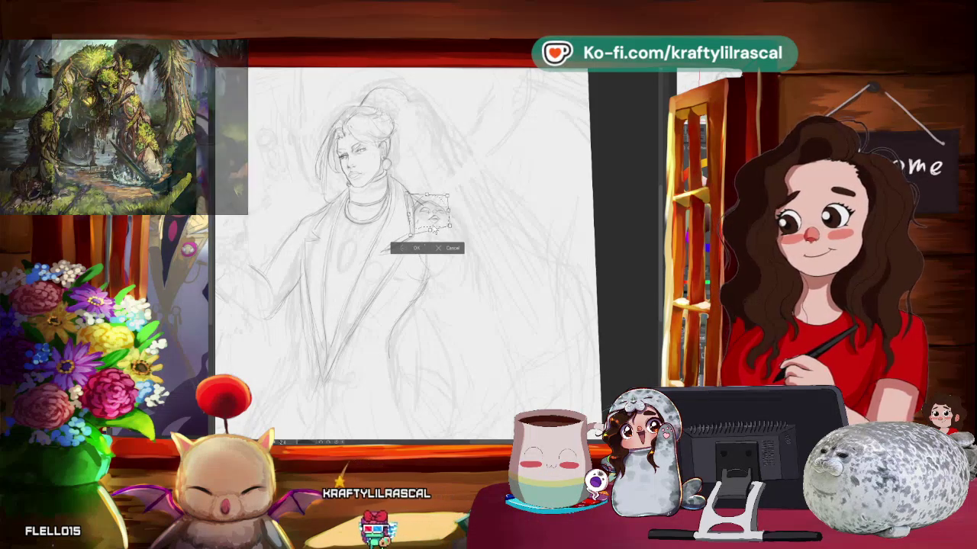
pyautogui.press('Return')
pyautogui.moveTo(404, 252); pyautogui.dragTo(382, 244)
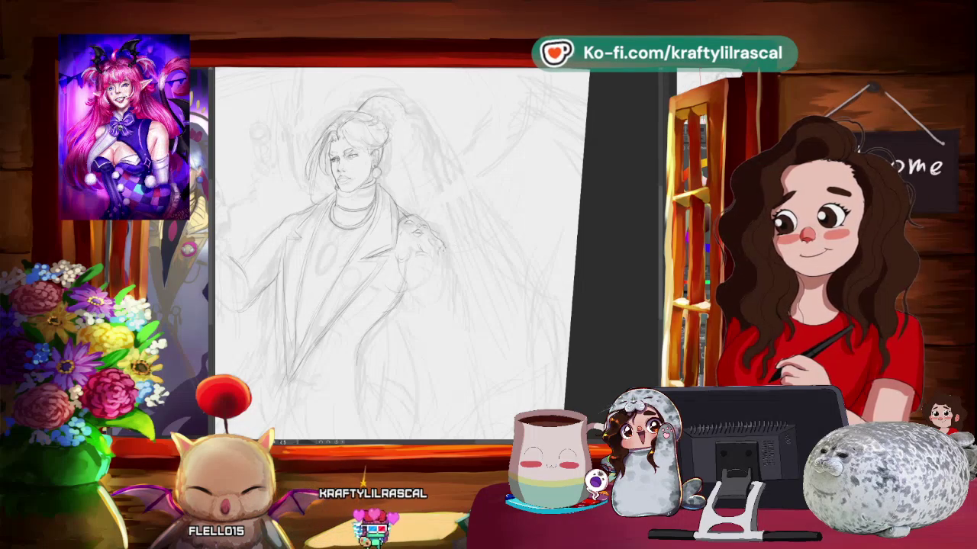
# - Add firmer pencil lines defining the shoulder creature's face, zooming and rotating as needed
pyautogui.moveTo(464, 218)
pyautogui.mouseDown()
pyautogui.moveTo(457, 264)
pyautogui.moveTo(216, 251)
pyautogui.mouseUp()
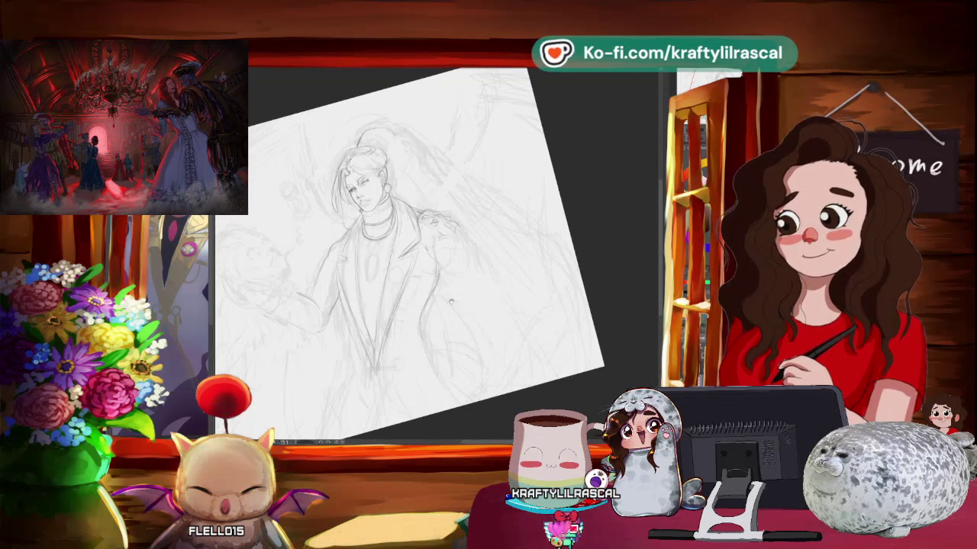
pyautogui.moveTo(450, 300); pyautogui.dragTo(429, 283)
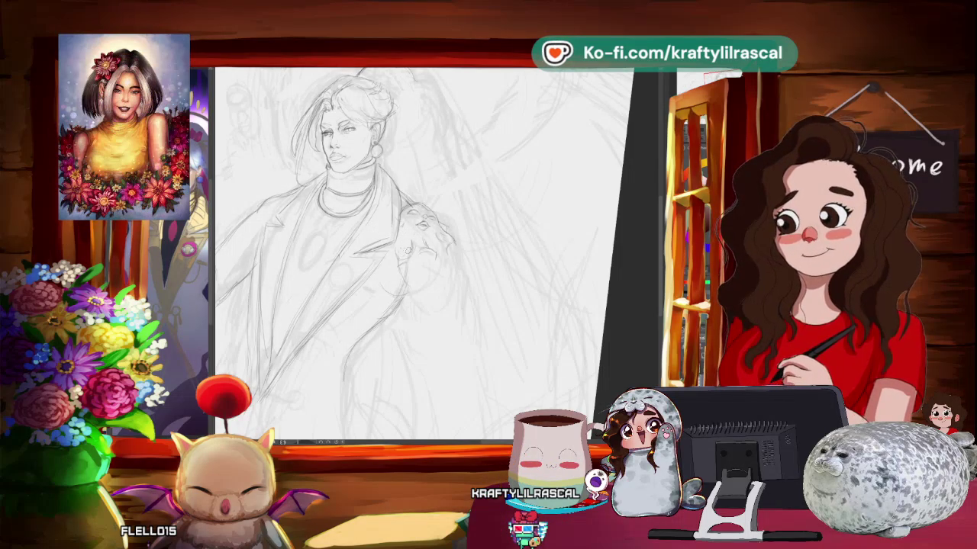
pyautogui.hotkey('ctrl', '-')
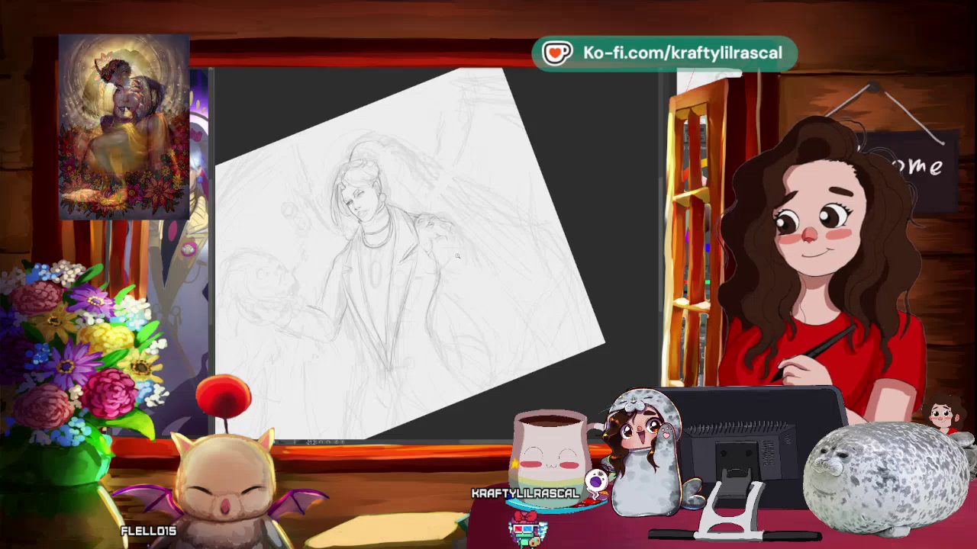
pyautogui.hotkey('ctrl', '+')
pyautogui.press('-')
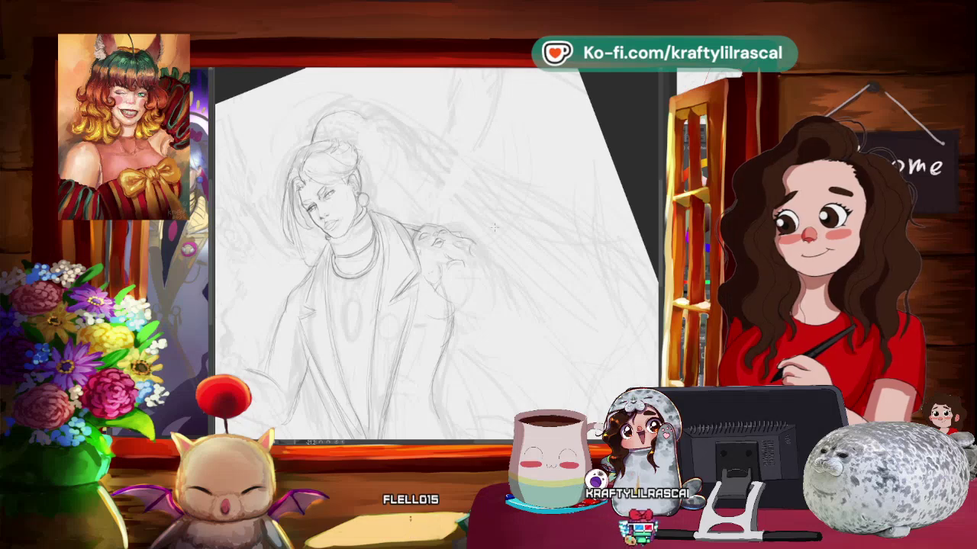
pyautogui.moveTo(493, 226); pyautogui.dragTo(473, 229)
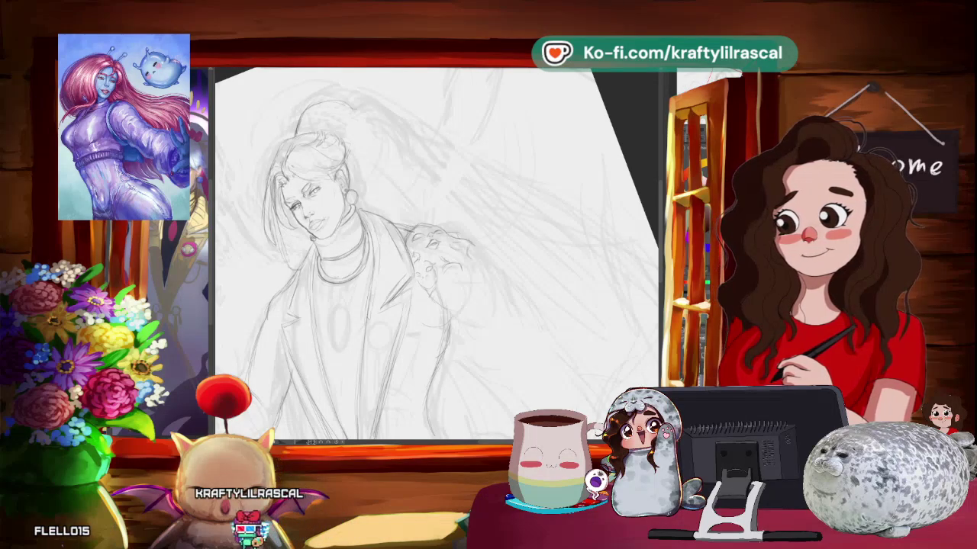
pyautogui.moveTo(571, 220)
pyautogui.mouseDown()
pyautogui.moveTo(615, 176)
pyautogui.moveTo(510, 282)
pyautogui.mouseUp()
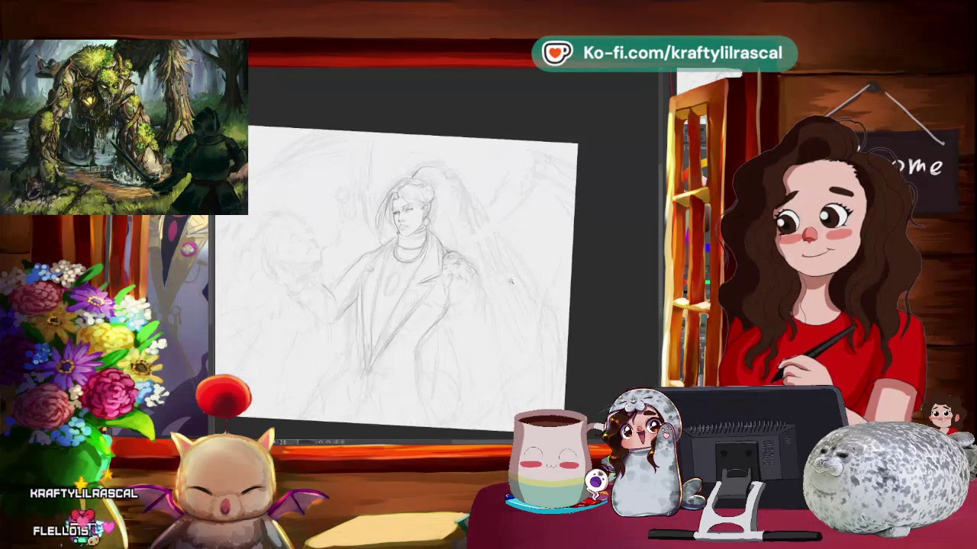
# - Add denser pencil detail to the shoulder creature's face and head, then review the full sketch
pyautogui.scroll(2, 511, 282)
pyautogui.scroll(2, 510, 282)
pyautogui.scroll(2, 510, 281)
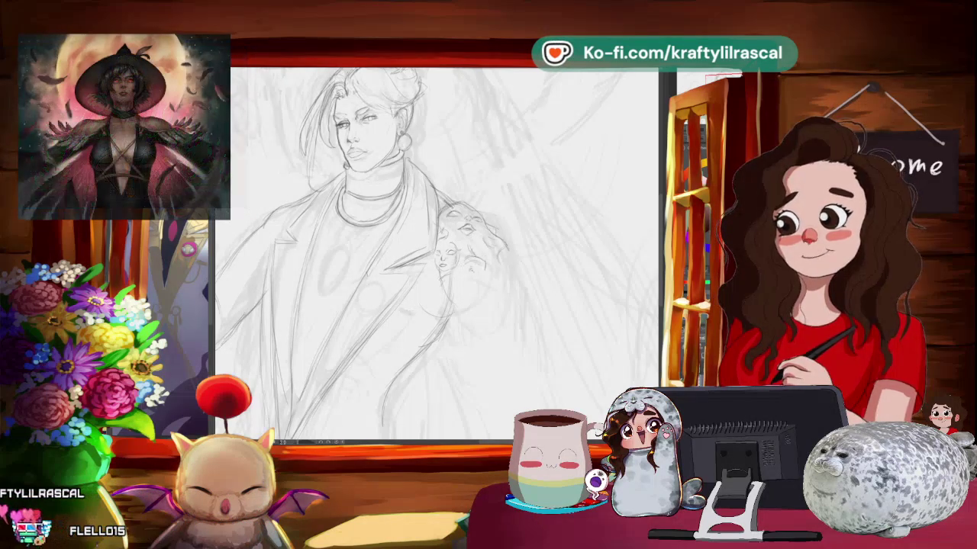
pyautogui.scroll(-5, 434, 252)
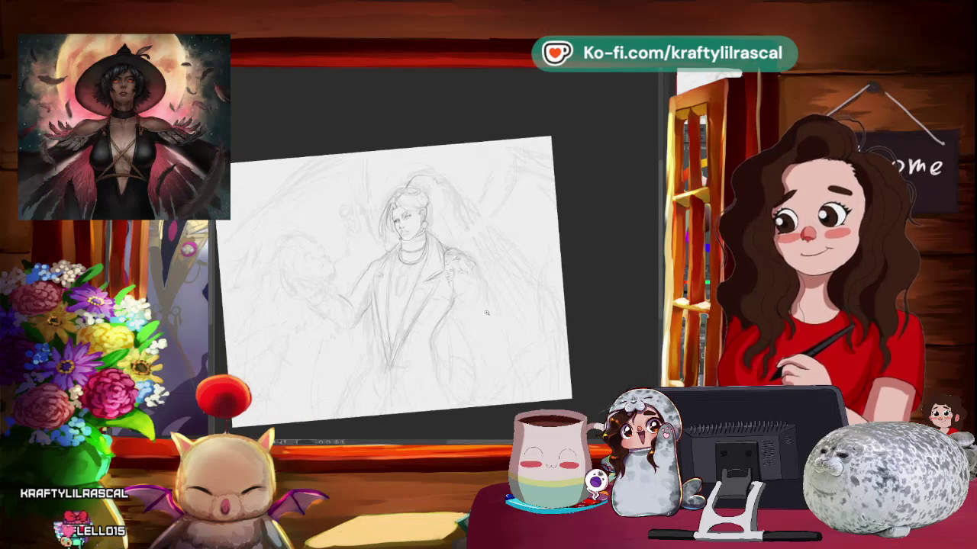
pyautogui.scroll(3, 536, 257)
pyautogui.moveTo(542, 303); pyautogui.dragTo(526, 290)
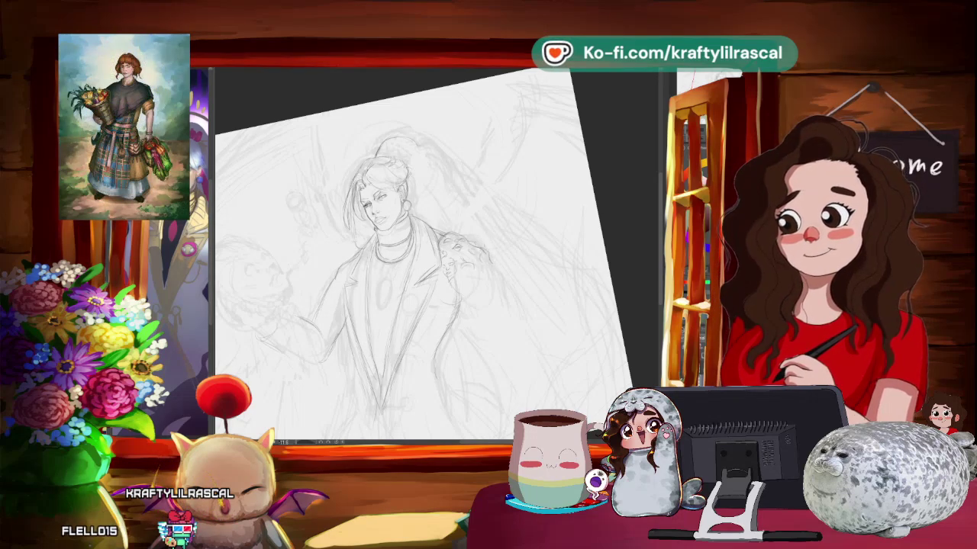
pyautogui.scroll(-3, 503, 258)
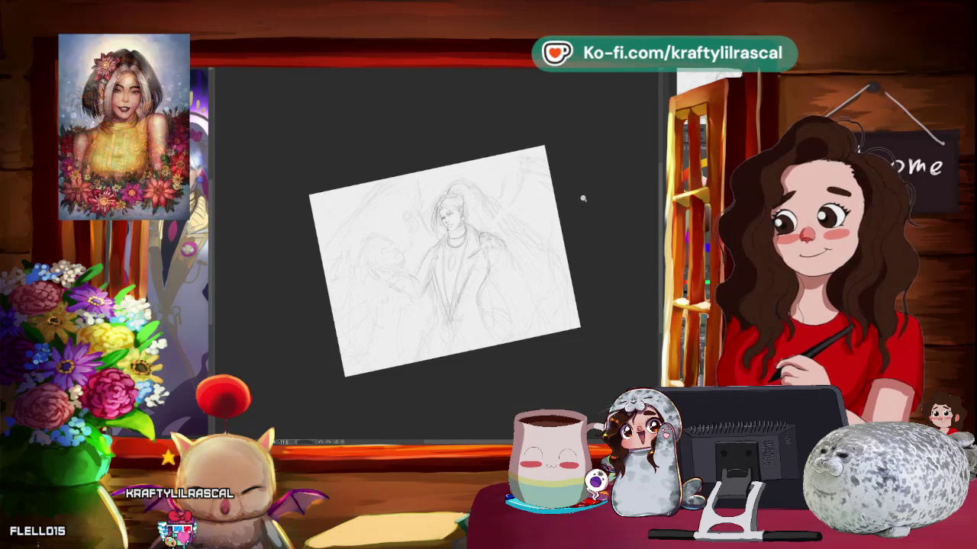
pyautogui.scroll(2, 524, 248)
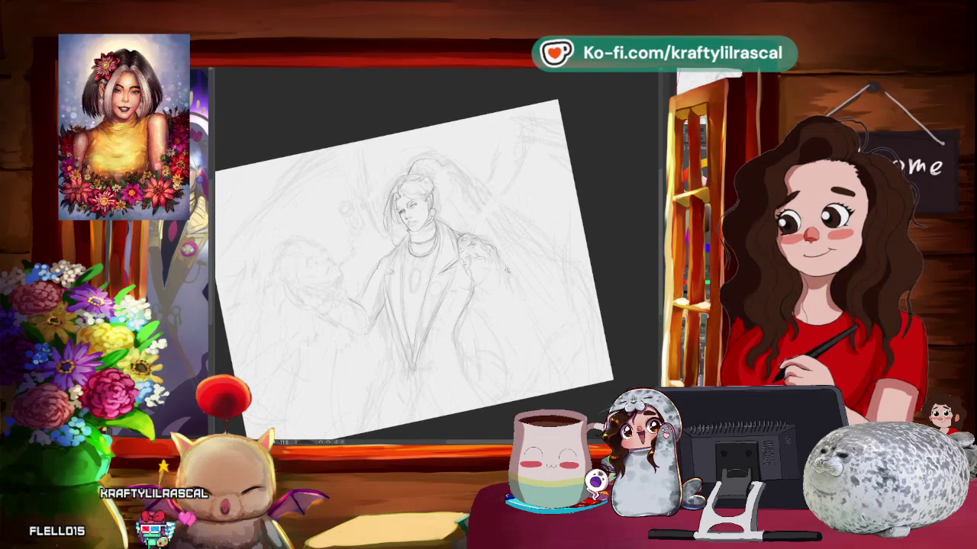
pyautogui.scroll(1, 502, 267)
pyautogui.scroll(1, 503, 267)
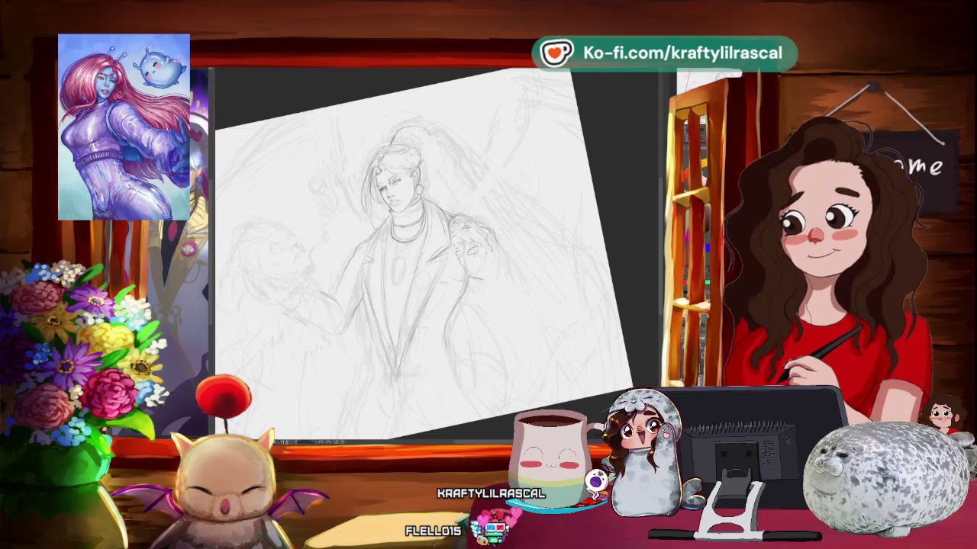
# - Level the canvas and keep refining the coated figure and shoulder creature sketch at closer zoom
pyautogui.scroll(-2, 415, 263)
pyautogui.press('5')
pyautogui.scroll(3, 416, 256)
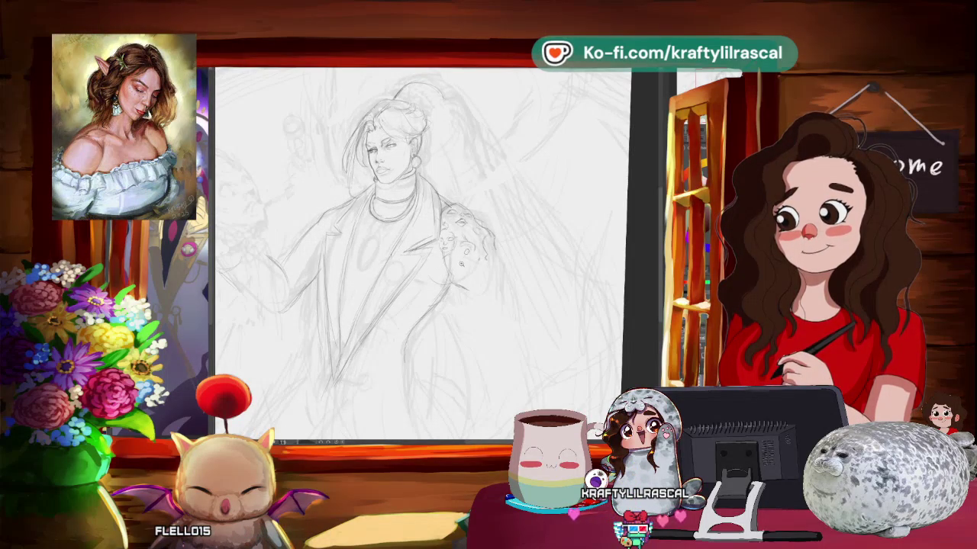
pyautogui.scroll(1, 482, 203)
pyautogui.scroll(1, 482, 202)
pyautogui.scroll(1, 482, 202)
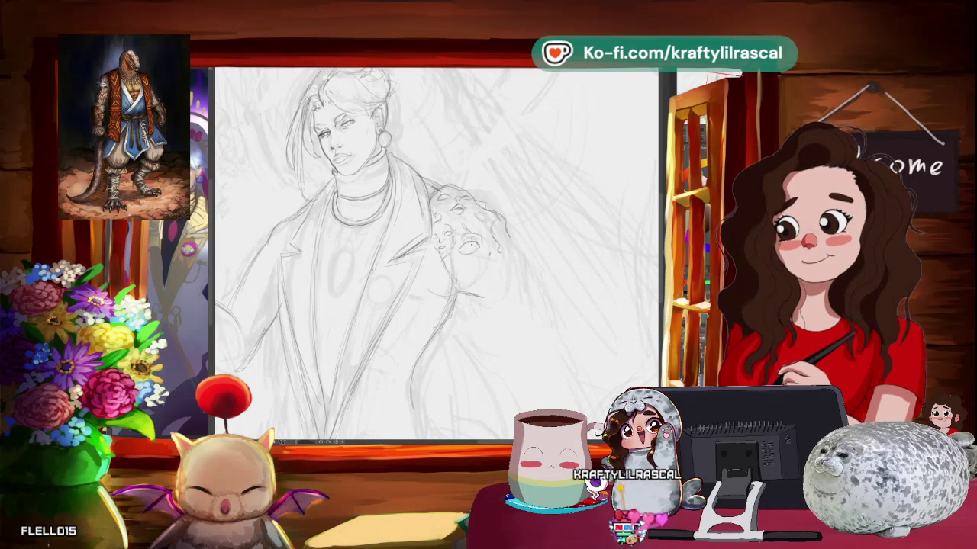
pyautogui.scroll(-3, 575, 224)
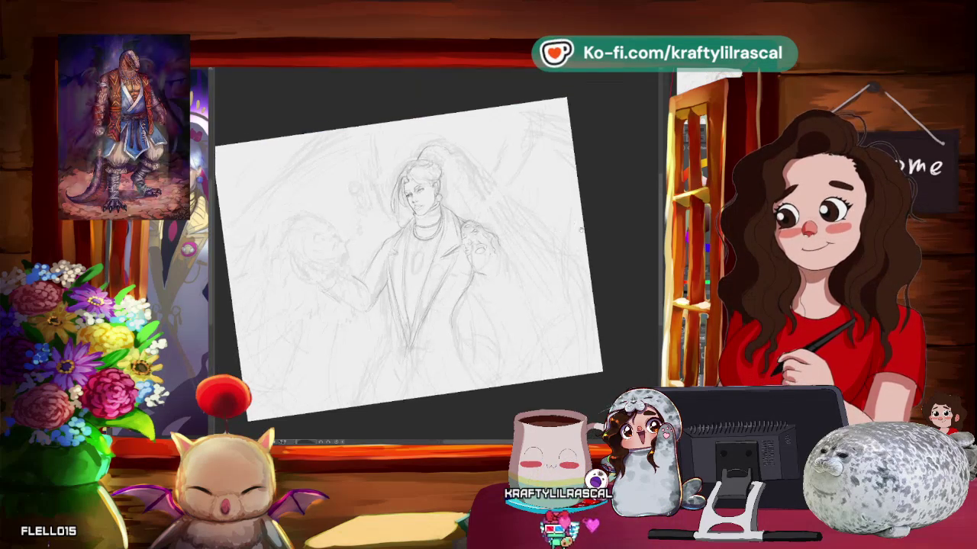
pyautogui.scroll(3, 510, 293)
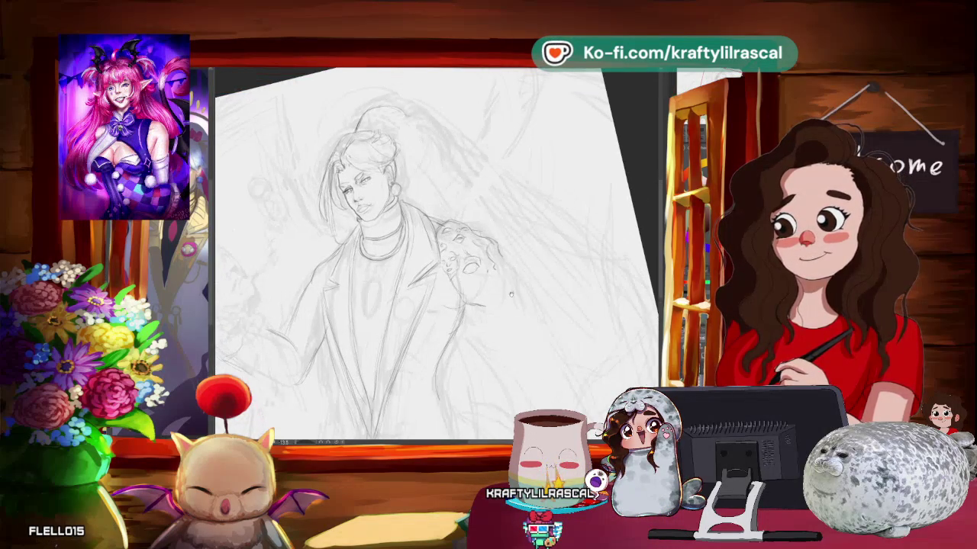
pyautogui.scroll(3, 511, 293)
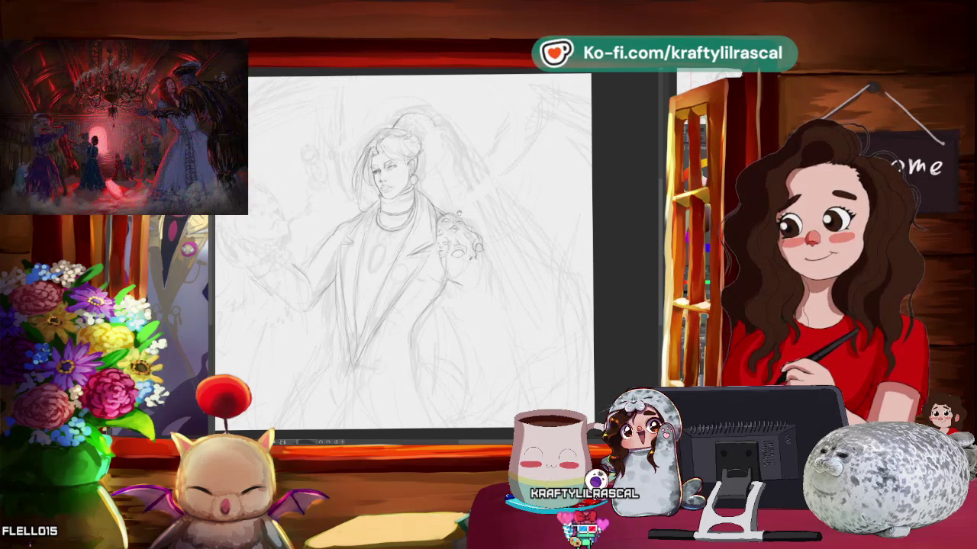
# - Zoom in and tilt the canvas to a comfortable drawing angle
pyautogui.scroll(1, 452, 271)
pyautogui.scroll(1, 451, 270)
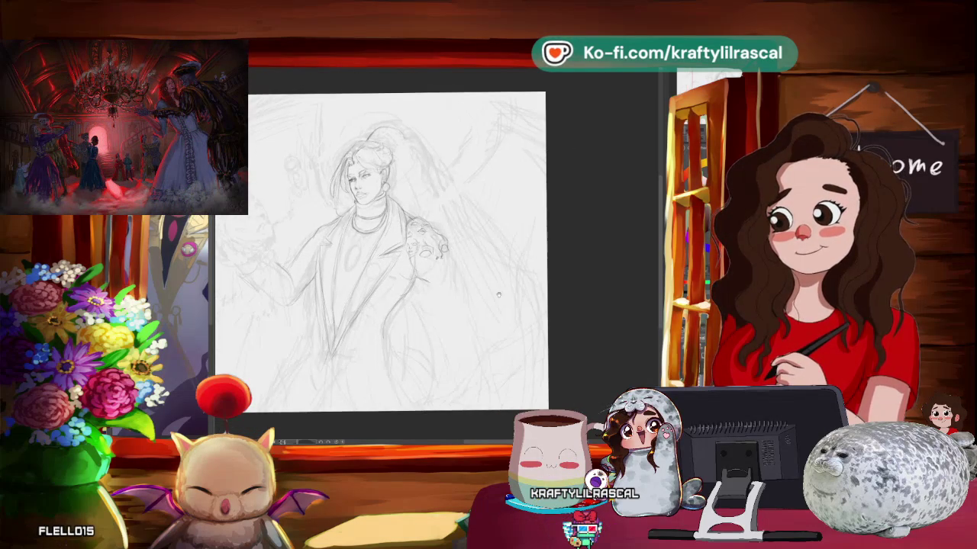
pyautogui.scroll(1, 451, 271)
pyautogui.scroll(1, 452, 271)
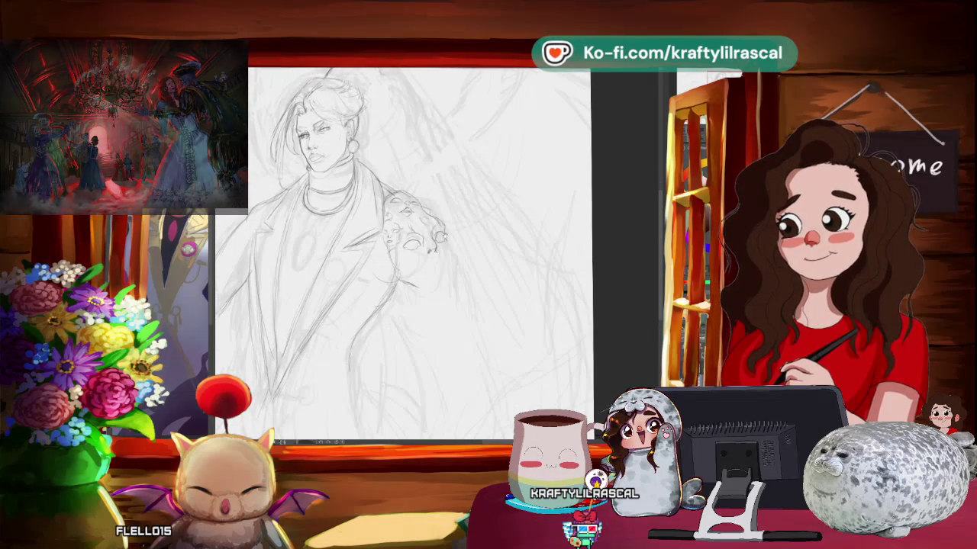
pyautogui.scroll(1, 420, 251)
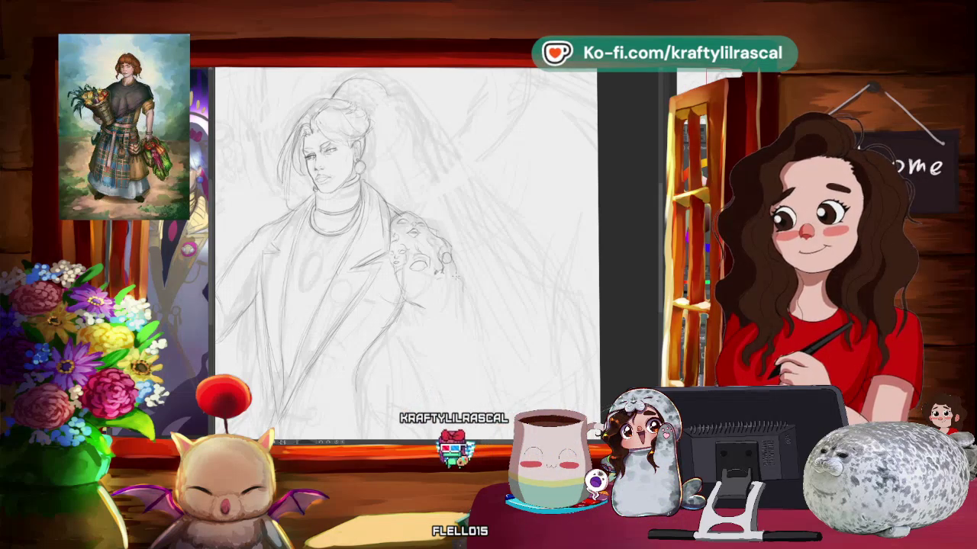
pyautogui.moveTo(404, 252); pyautogui.dragTo(442, 229)
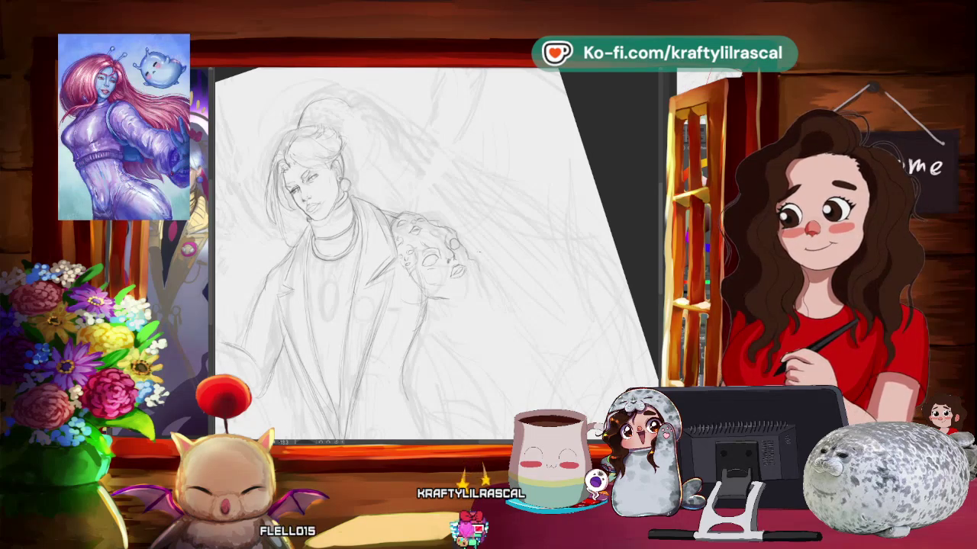
# - Lasso the small face on the figure's shoulder and start a free transform on it
pyautogui.moveTo(483, 278); pyautogui.dragTo(250, 300)
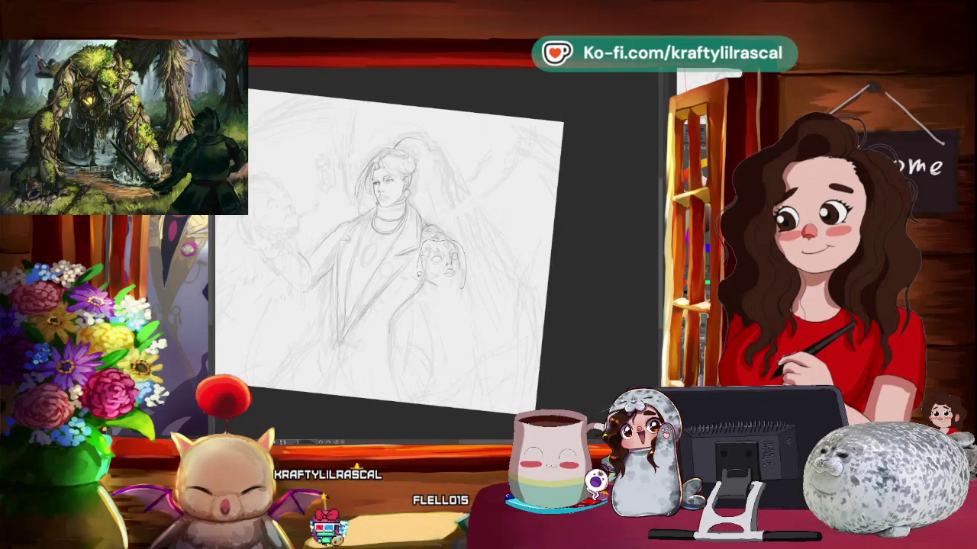
pyautogui.moveTo(467, 254); pyautogui.dragTo(458, 285)
pyautogui.hotkey('ctrl', 't')
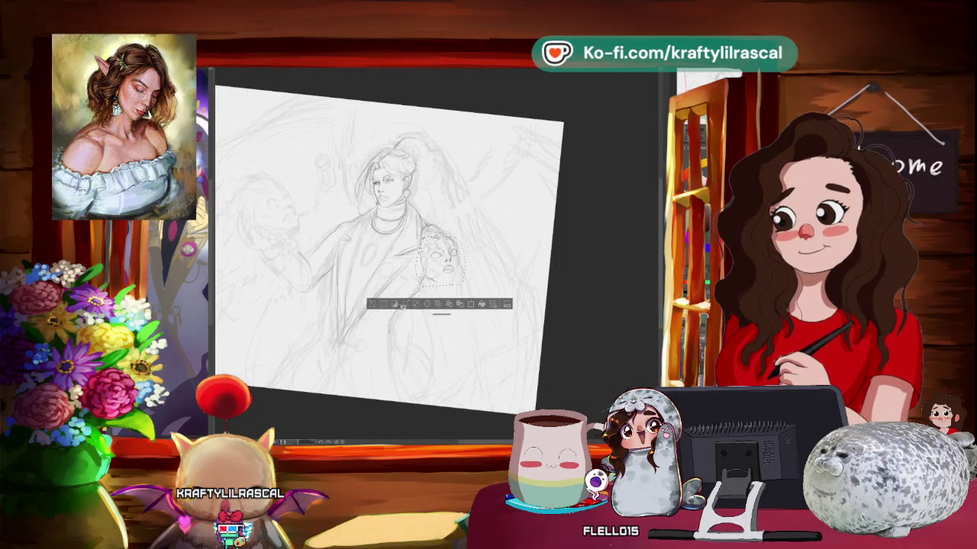
# - Readjust the zoom and straighten the canvas rotation back to level
pyautogui.scroll(-2, 407, 308)
pyautogui.scroll(-2, 406, 308)
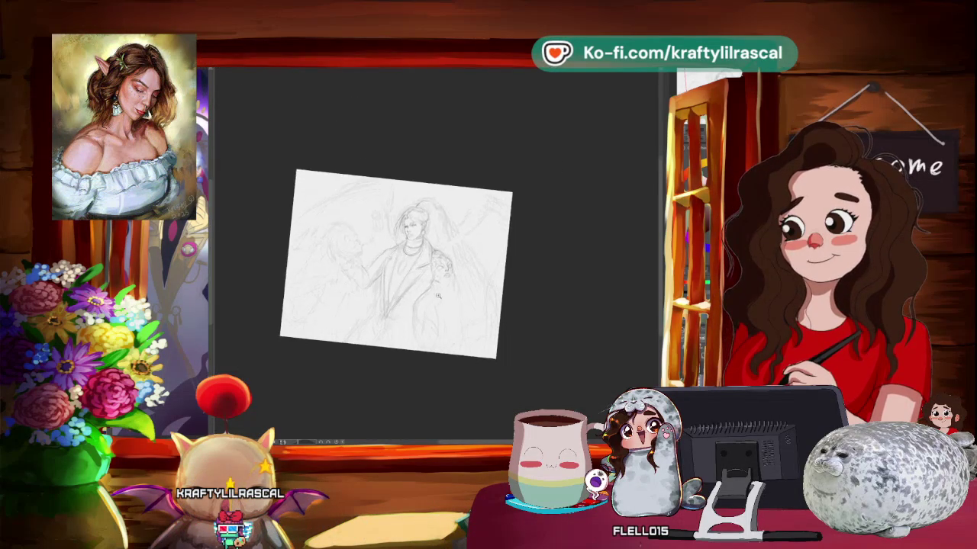
pyautogui.scroll(3, 458, 267)
pyautogui.scroll(1, 520, 235)
pyautogui.press('5')
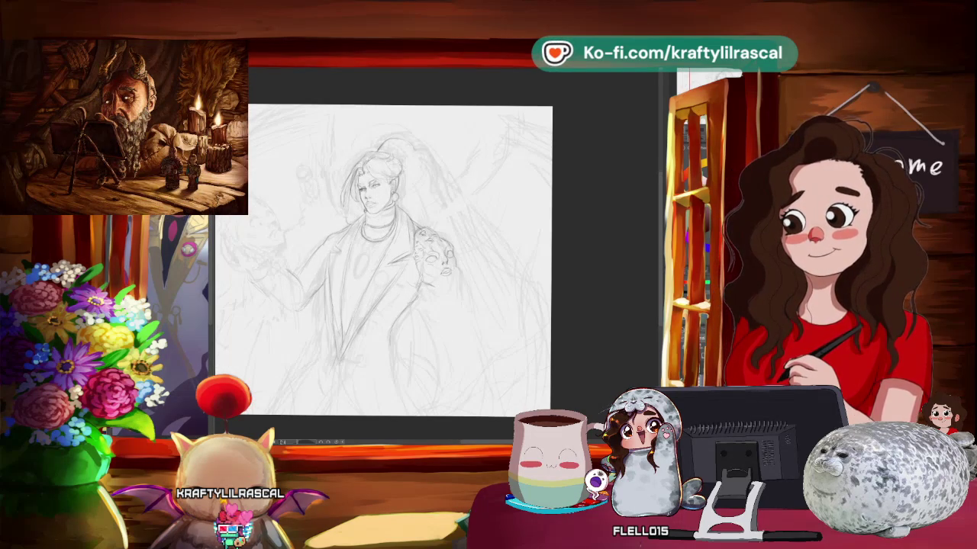
# - Lasso the creature's head, rotate it slightly, apply the transform and deselect
pyautogui.moveTo(469, 283); pyautogui.dragTo(457, 294)
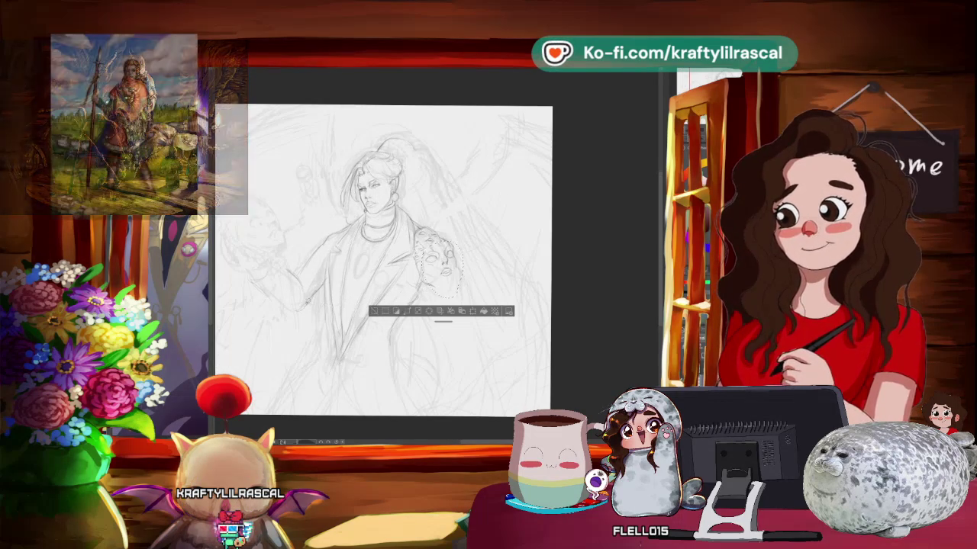
pyautogui.click(471, 312)
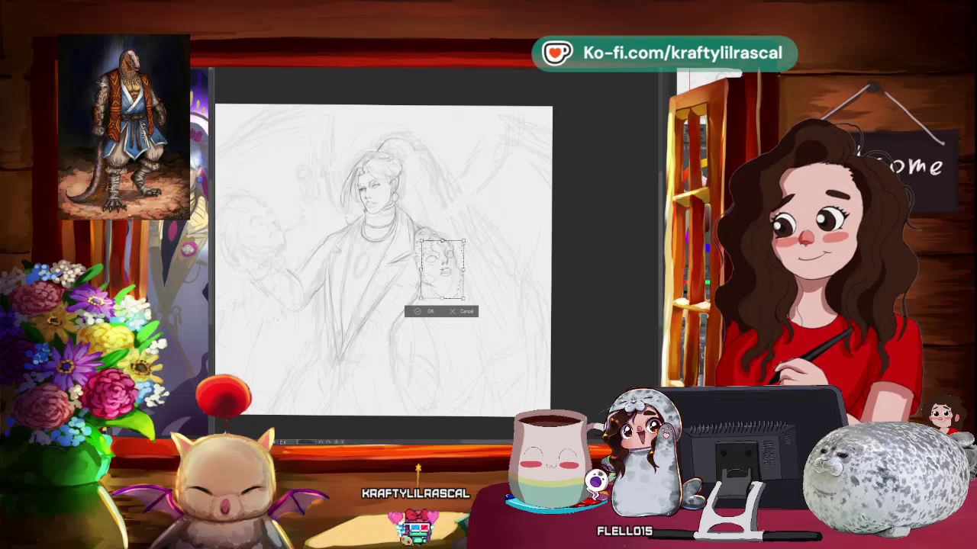
pyautogui.moveTo(467, 256); pyautogui.dragTo(470, 263)
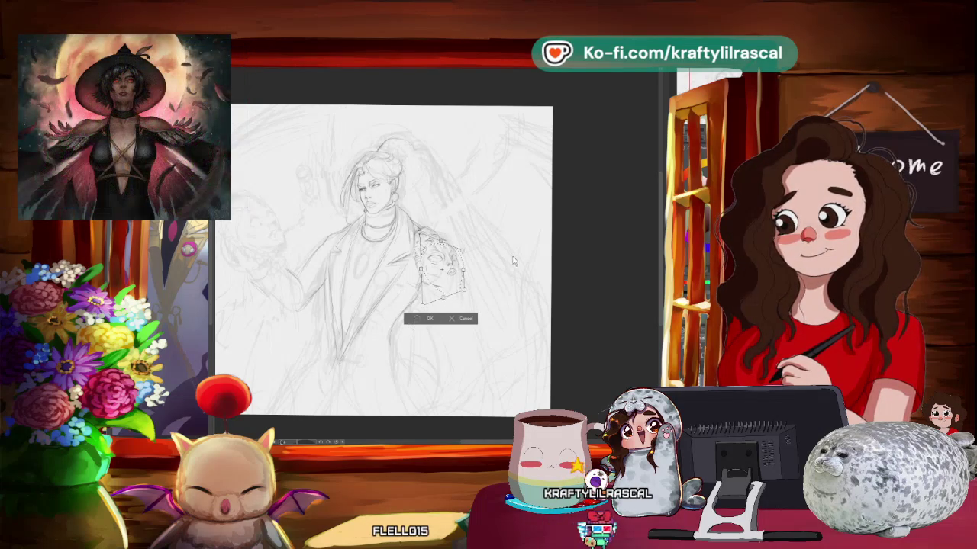
pyautogui.press('Return')
pyautogui.hotkey('ctrl', 'd')
pyautogui.scroll(-2, 586, 214)
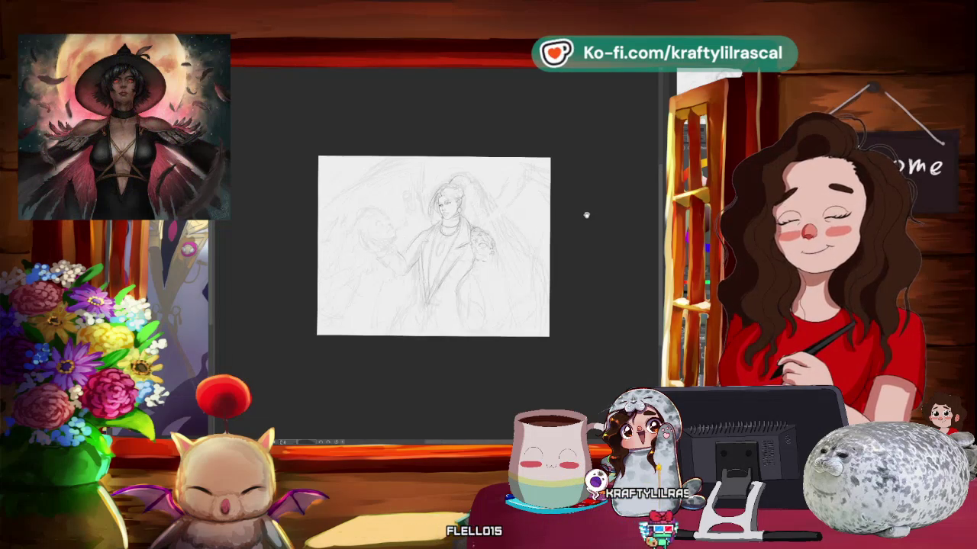
# - Tilt and enlarge the view around the figure, then start transforming part of the creature's face
pyautogui.scroll(5, 553, 231)
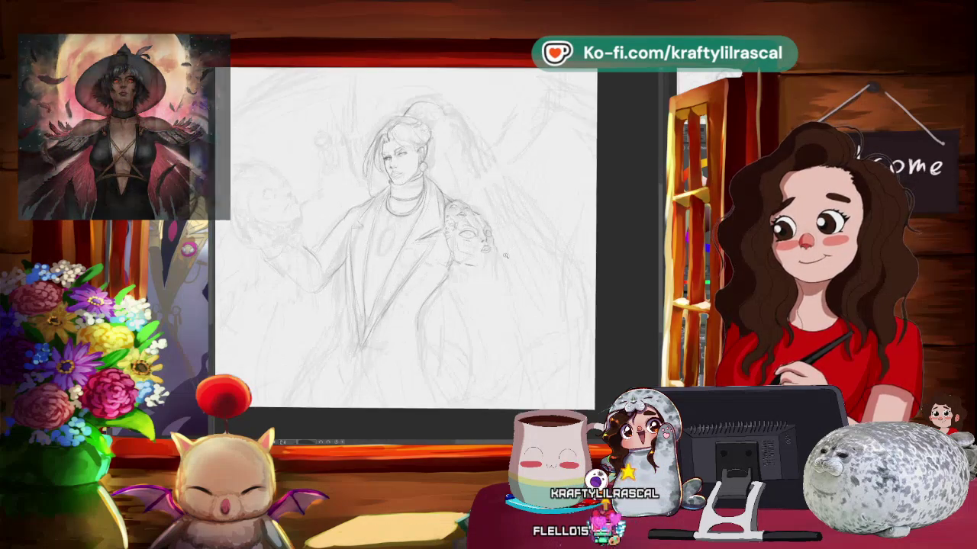
pyautogui.scroll(2, 541, 228)
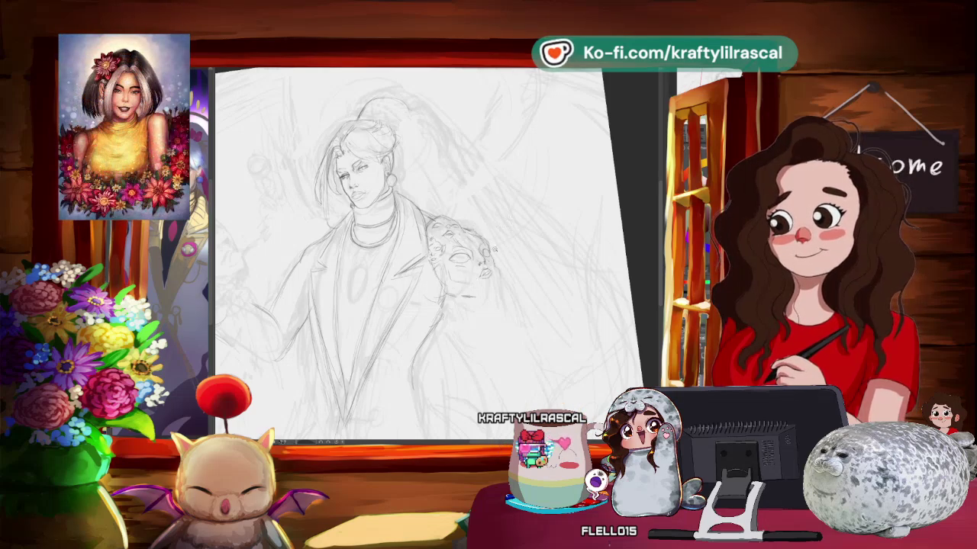
pyautogui.scroll(-3, 594, 242)
pyautogui.moveTo(594, 242)
pyautogui.mouseDown()
pyautogui.moveTo(569, 288)
pyautogui.moveTo(484, 301)
pyautogui.mouseUp()
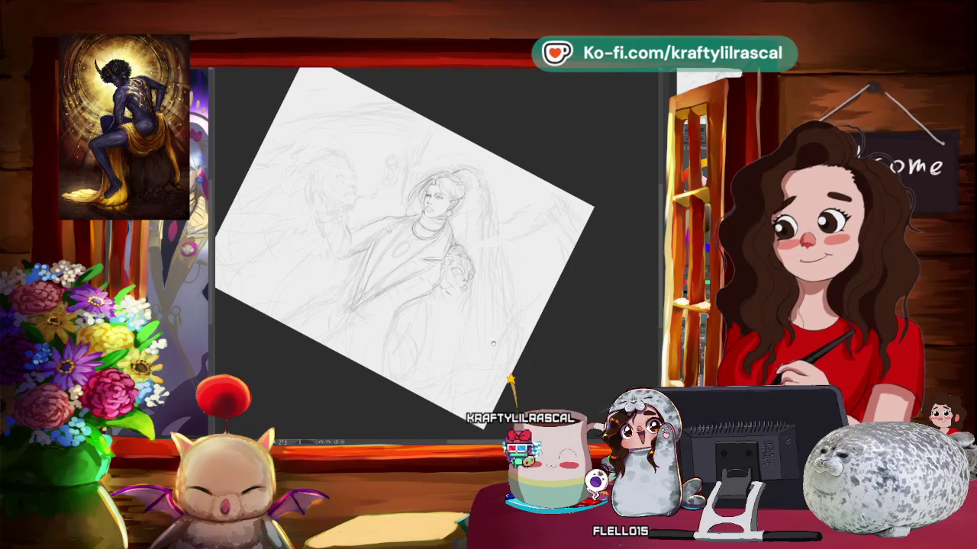
pyautogui.moveTo(477, 261); pyautogui.dragTo(419, 283)
pyautogui.moveTo(481, 400)
pyautogui.mouseDown()
pyautogui.moveTo(439, 389)
pyautogui.moveTo(503, 336)
pyautogui.mouseUp()
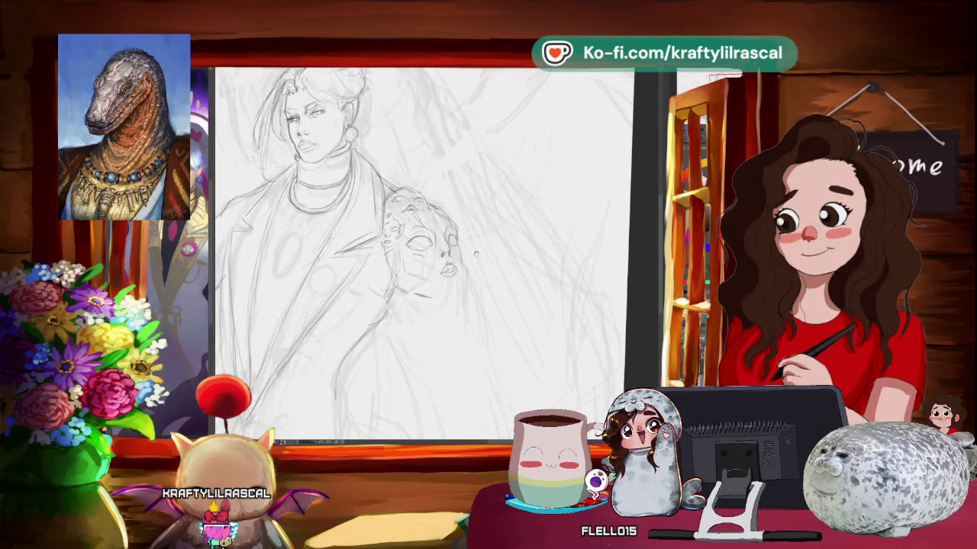
pyautogui.moveTo(504, 336); pyautogui.dragTo(546, 225)
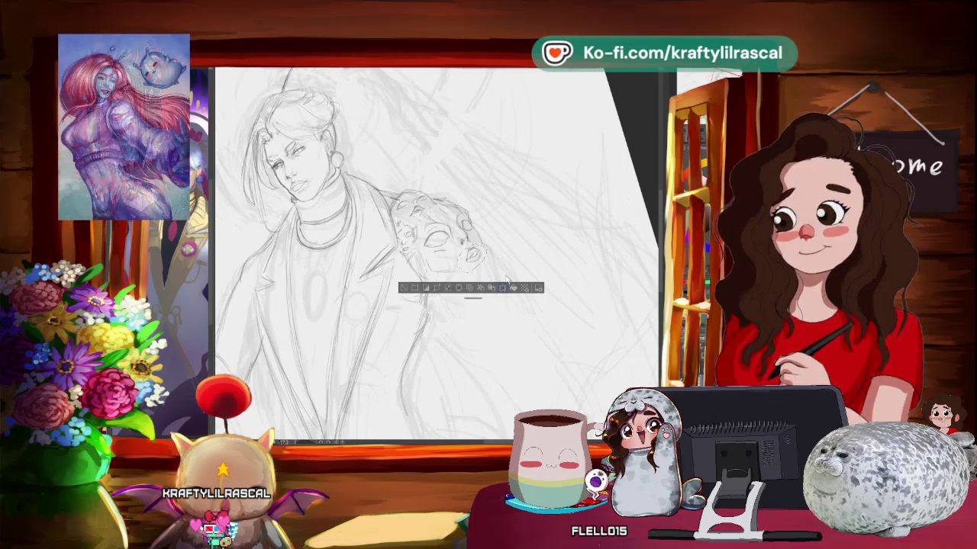
pyautogui.hotkey('ctrl', 't')
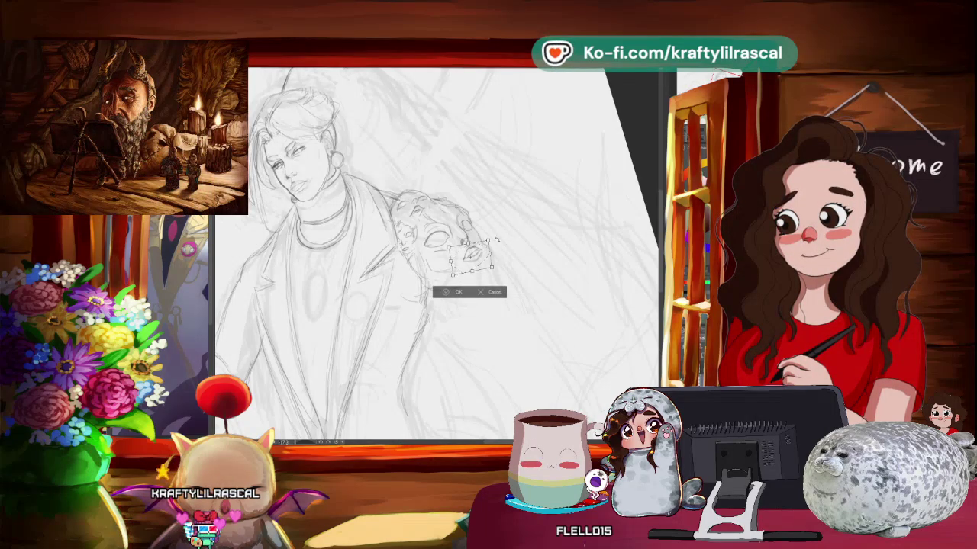
# - Confirm the face transform, then level the canvas and zoom out to check the sketch
pyautogui.click(455, 292)
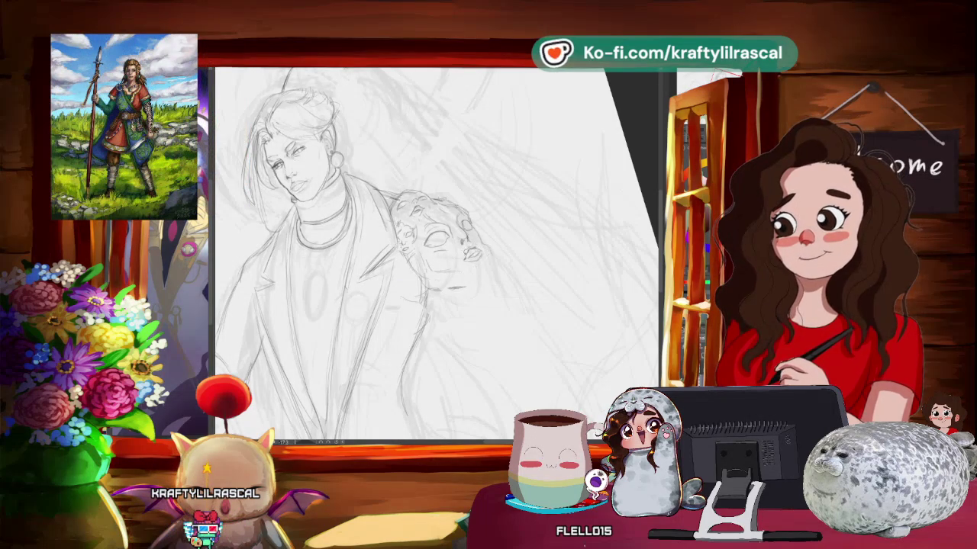
pyautogui.moveTo(496, 252)
pyautogui.mouseDown()
pyautogui.moveTo(585, 302)
pyautogui.moveTo(486, 278)
pyautogui.mouseUp()
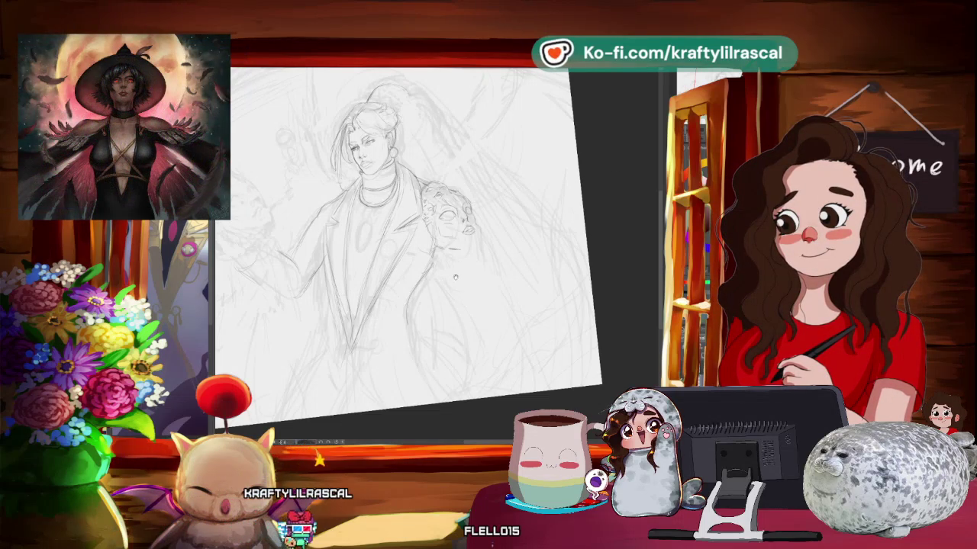
pyautogui.press('5')
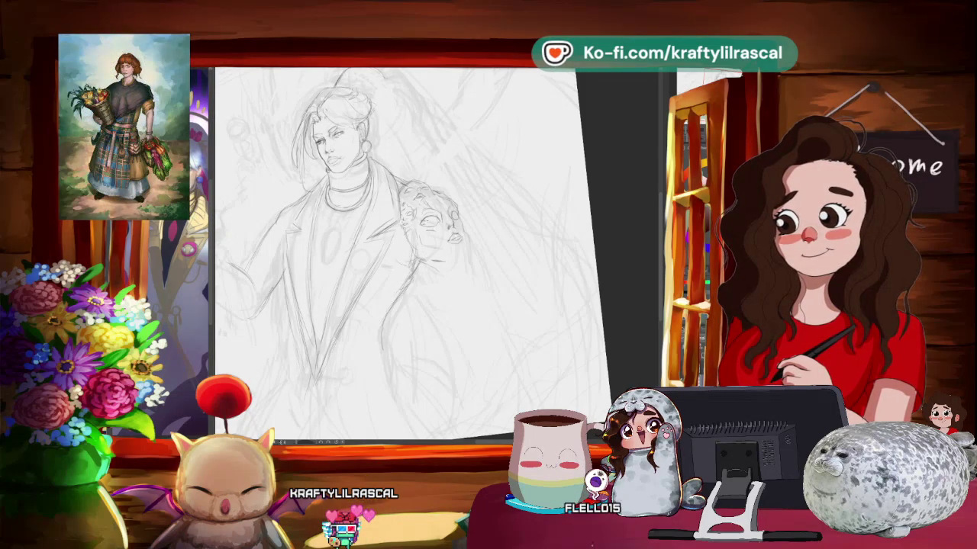
pyautogui.scroll(-3, 404, 237)
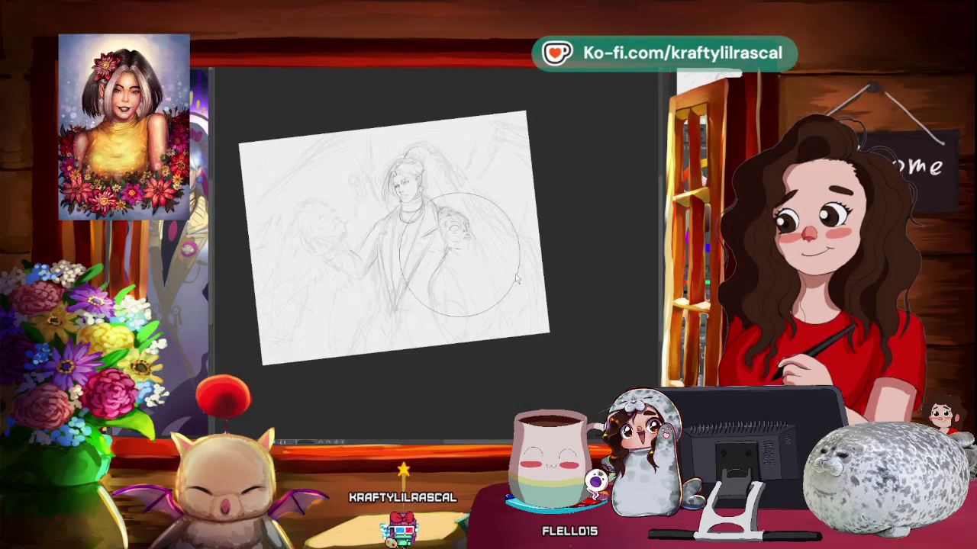
# - Enlarge the brush and tilt the canvas to a steep drawing angle around the figure
pyautogui.press(']')
pyautogui.press(']')
pyautogui.press(']')
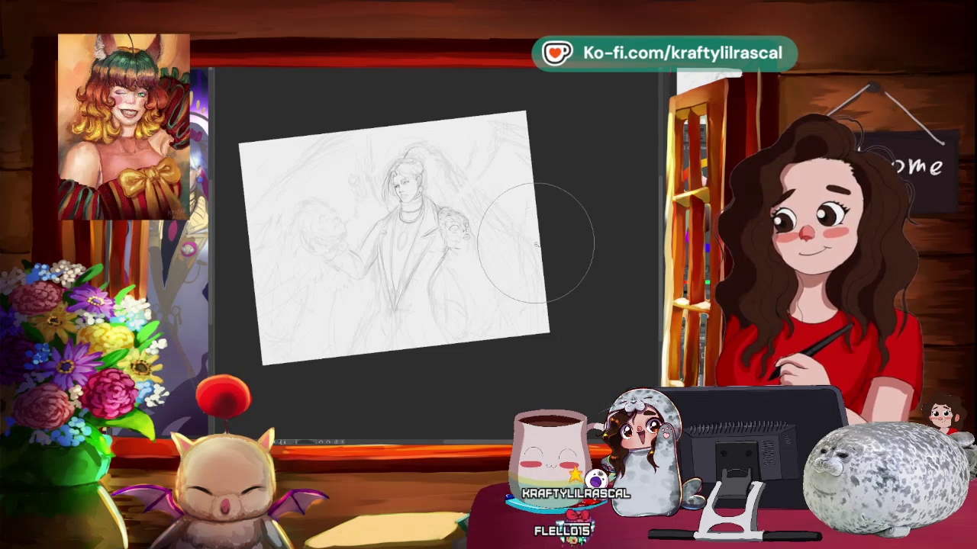
pyautogui.scroll(-2, 538, 245)
pyautogui.scroll(3, 539, 244)
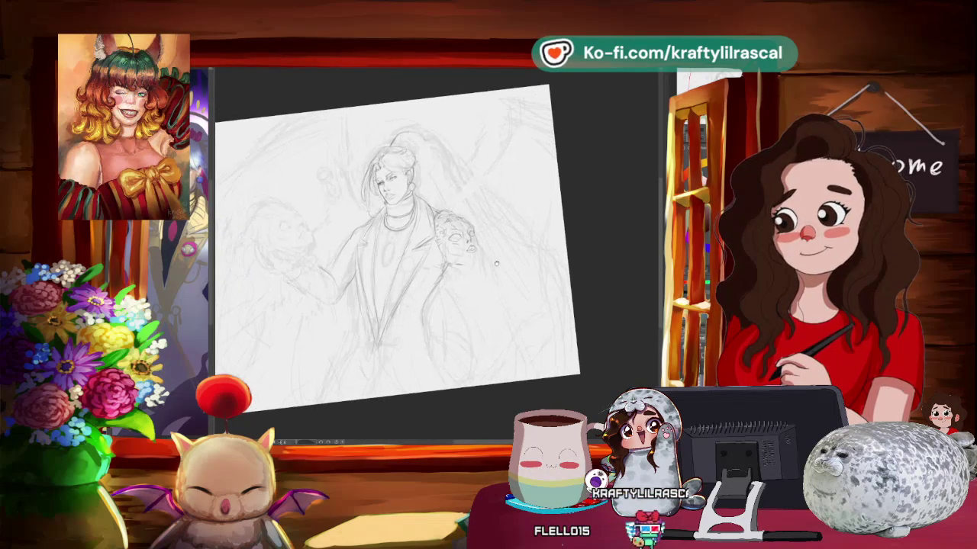
pyautogui.scroll(2, 499, 261)
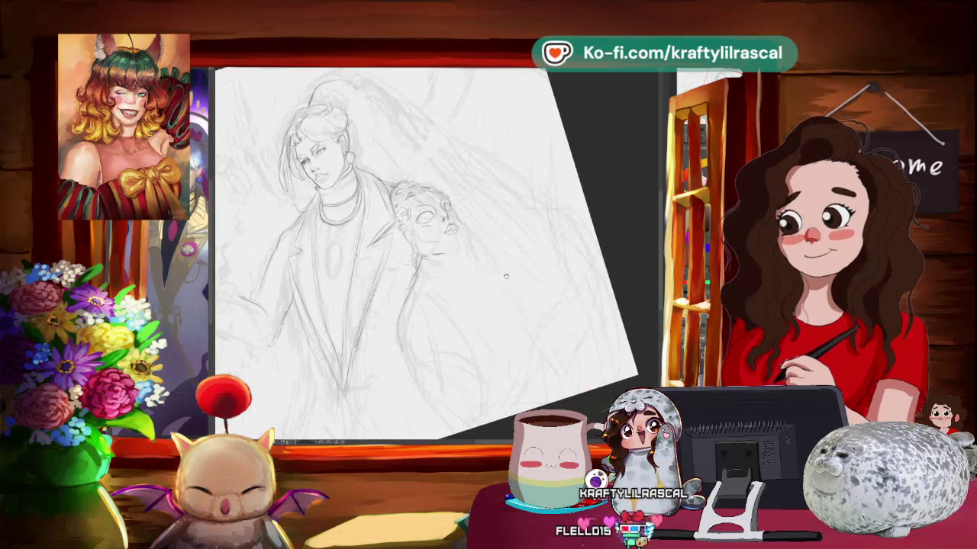
pyautogui.moveTo(495, 287); pyautogui.dragTo(526, 320)
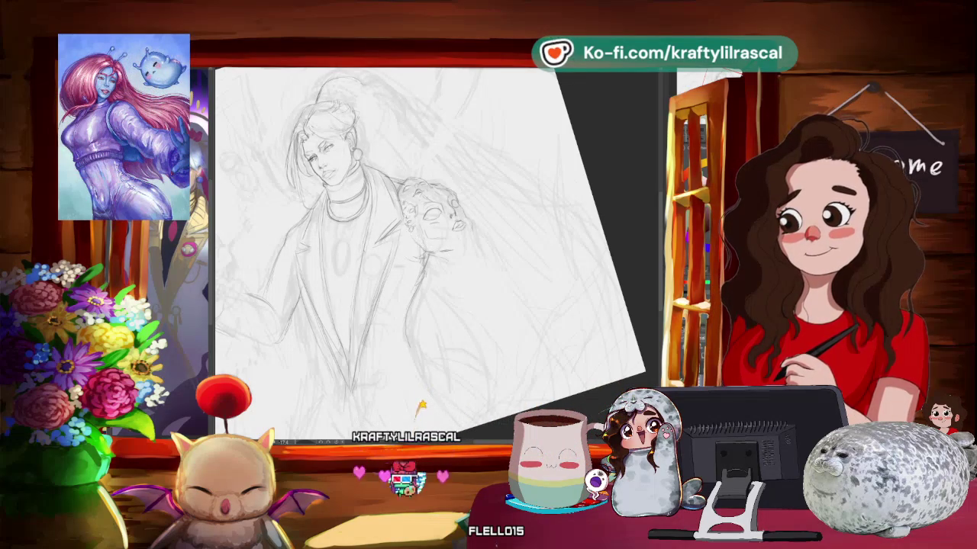
pyautogui.moveTo(427, 252); pyautogui.dragTo(404, 255)
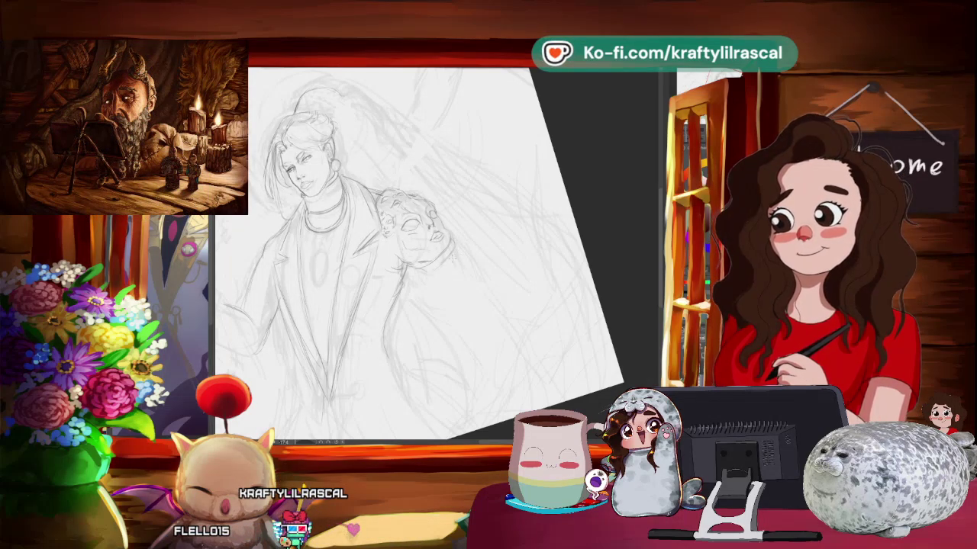
pyautogui.moveTo(454, 259)
pyautogui.mouseDown()
pyautogui.moveTo(418, 371)
pyautogui.moveTo(448, 349)
pyautogui.moveTo(473, 359)
pyautogui.mouseUp()
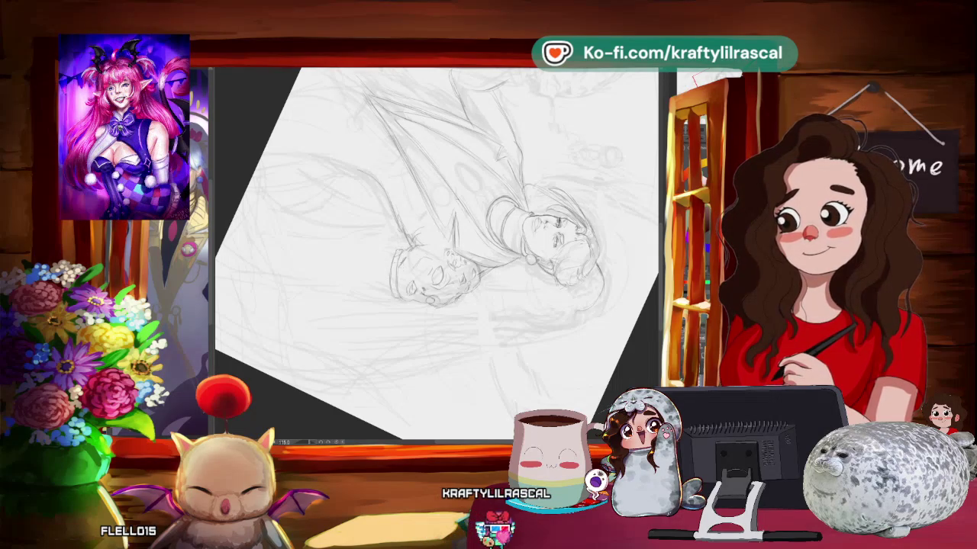
# - Turn the view upright, zoom out, and lasso the shoulder creature's head
pyautogui.moveTo(427, 346); pyautogui.dragTo(552, 163)
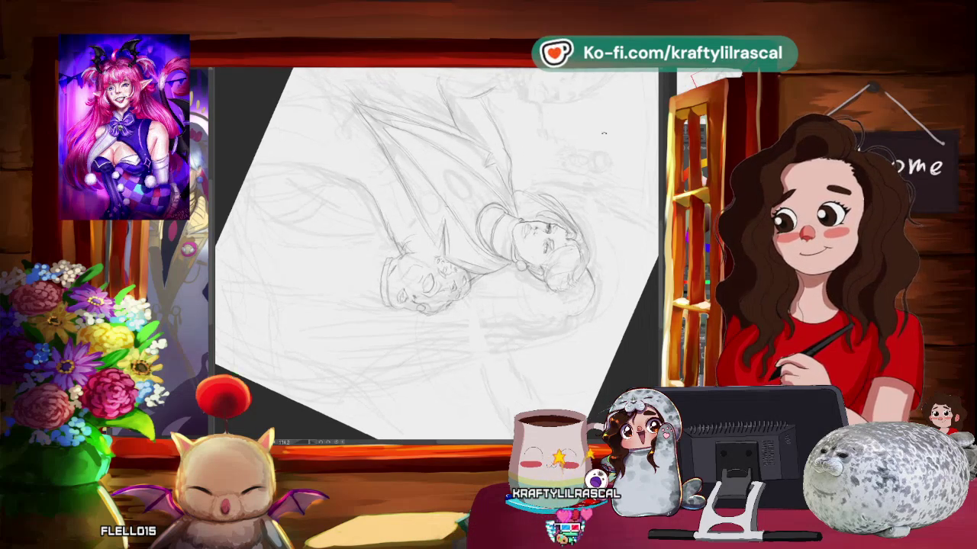
pyautogui.scroll(-5, 552, 162)
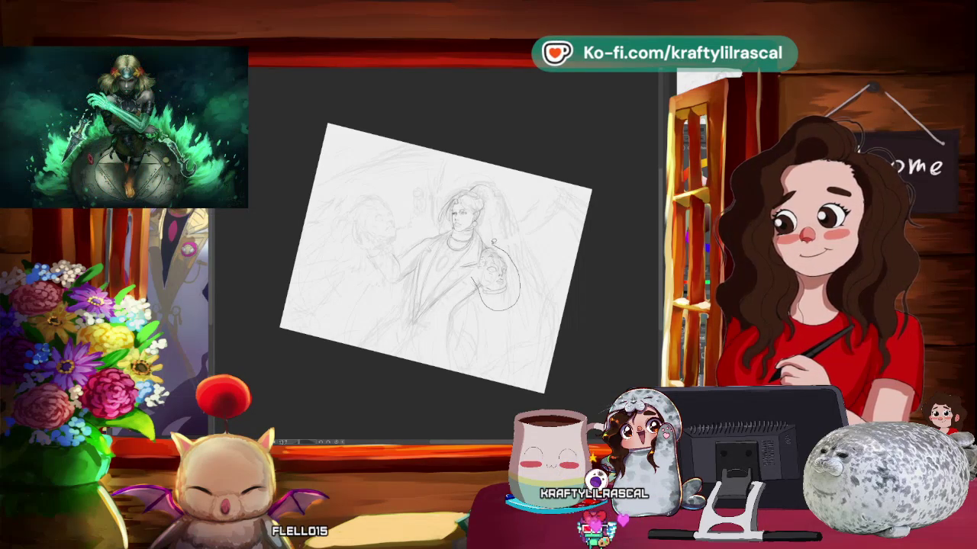
pyautogui.moveTo(480, 299); pyautogui.dragTo(476, 287)
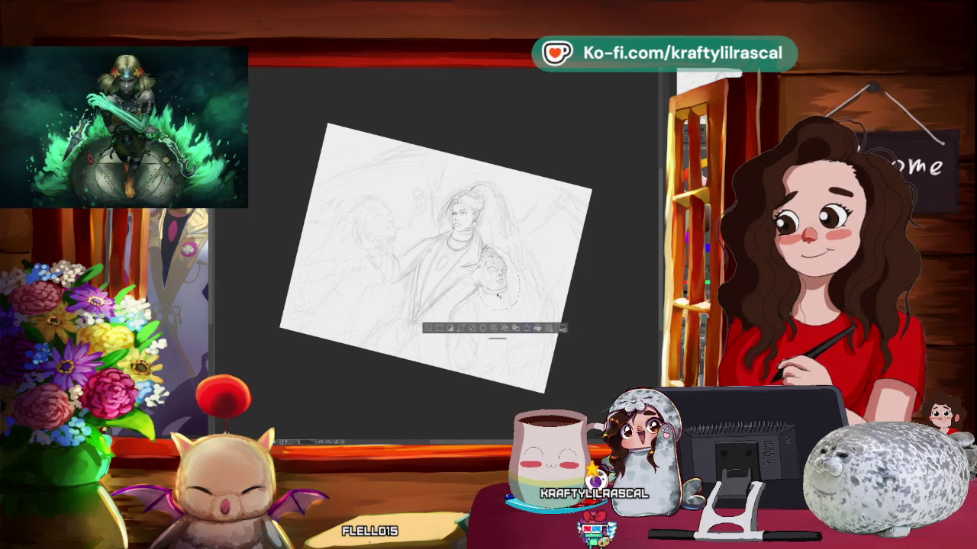
# - Free-transform the lassoed creature head, commit it and clear the selection
pyautogui.hotkey('ctrl', 't')
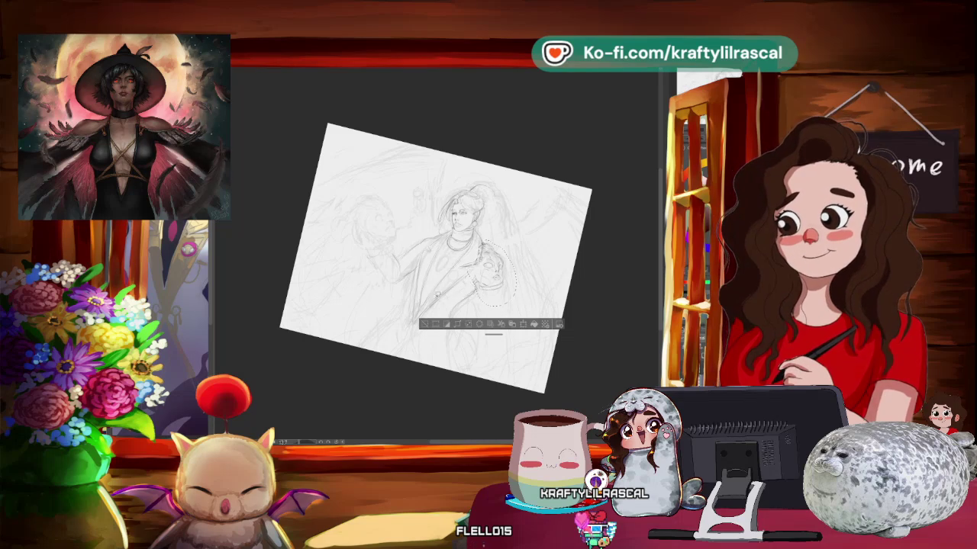
pyautogui.click(429, 326)
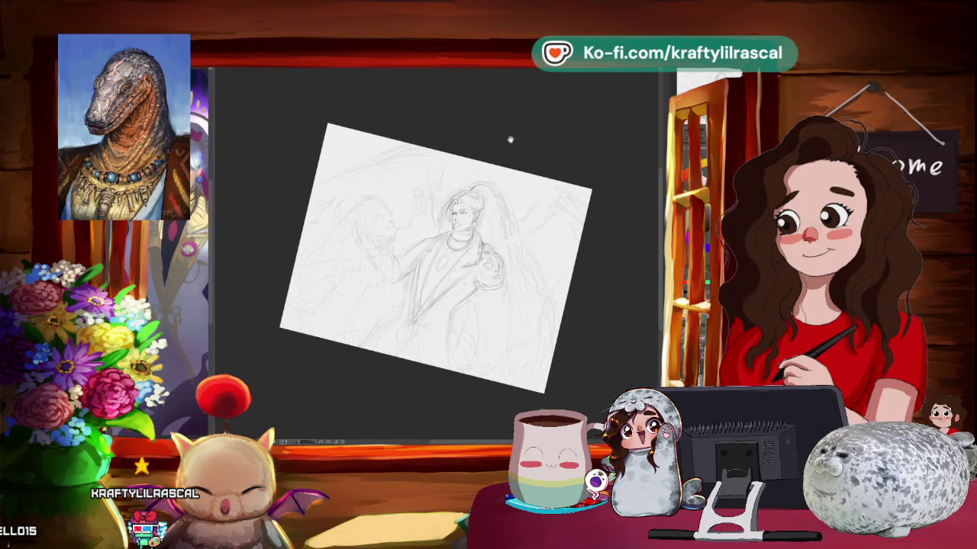
pyautogui.moveTo(485, 304)
pyautogui.mouseDown()
pyautogui.moveTo(473, 320)
pyautogui.moveTo(630, 249)
pyautogui.mouseUp()
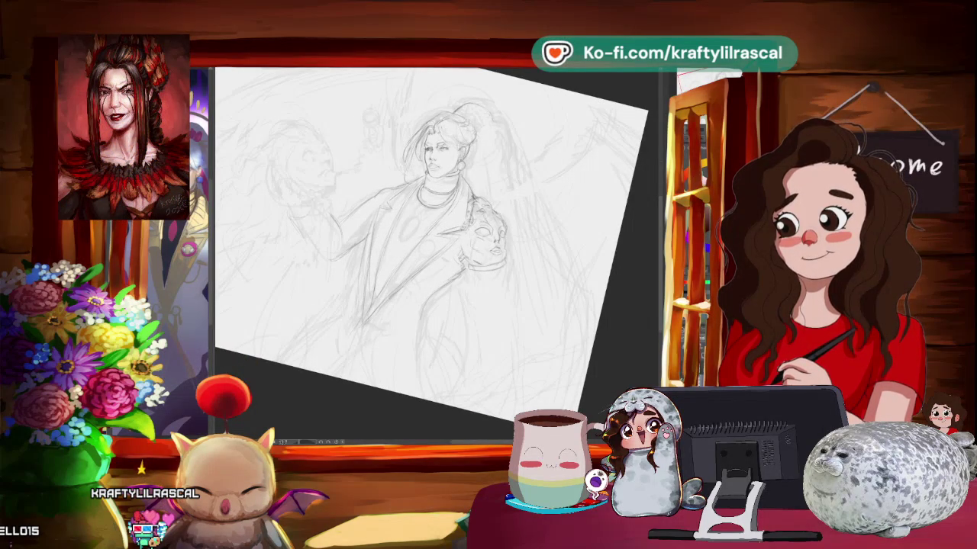
# - Straighten the view and zoom so the figure and both creatures fill the window
pyautogui.moveTo(457, 244)
pyautogui.mouseDown()
pyautogui.moveTo(503, 229)
pyautogui.moveTo(439, 214)
pyautogui.mouseUp()
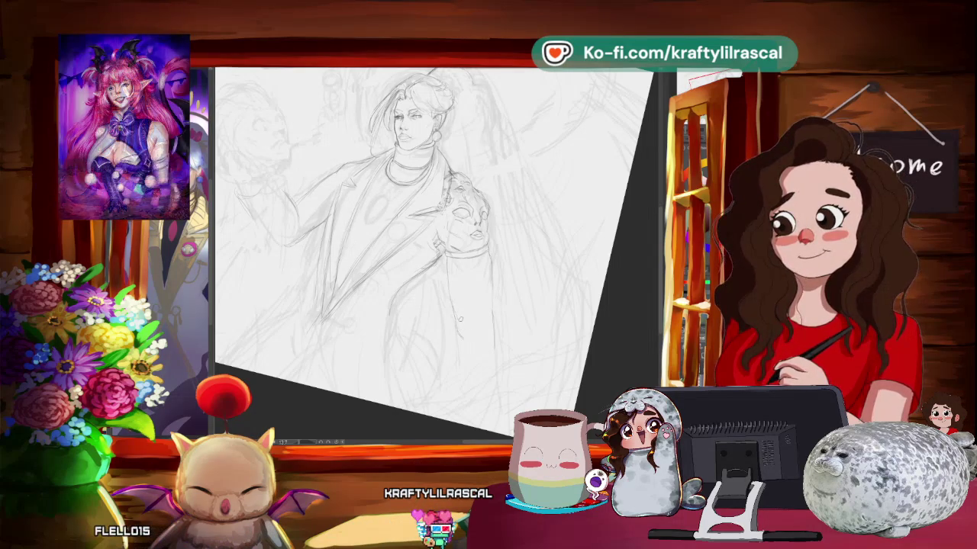
pyautogui.scroll(-5, 560, 279)
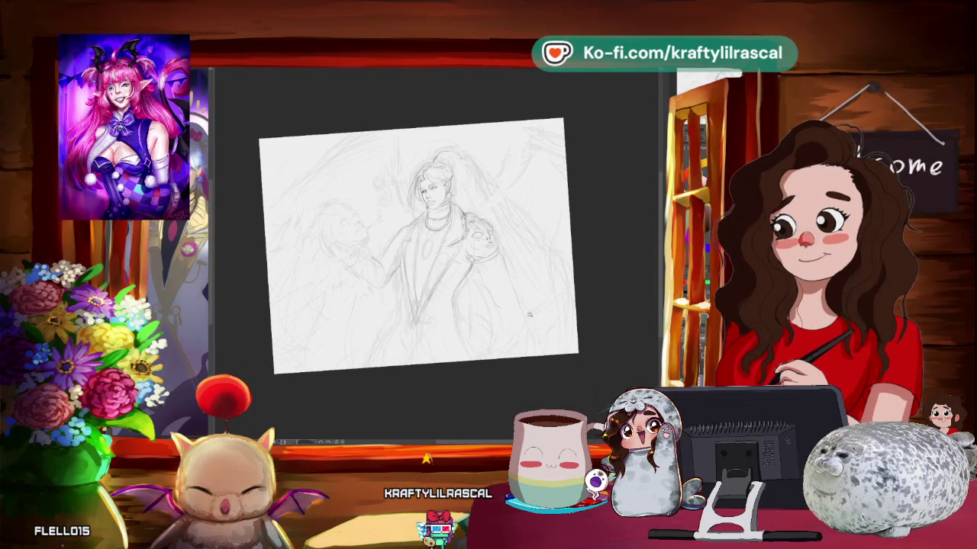
pyautogui.scroll(4, 531, 312)
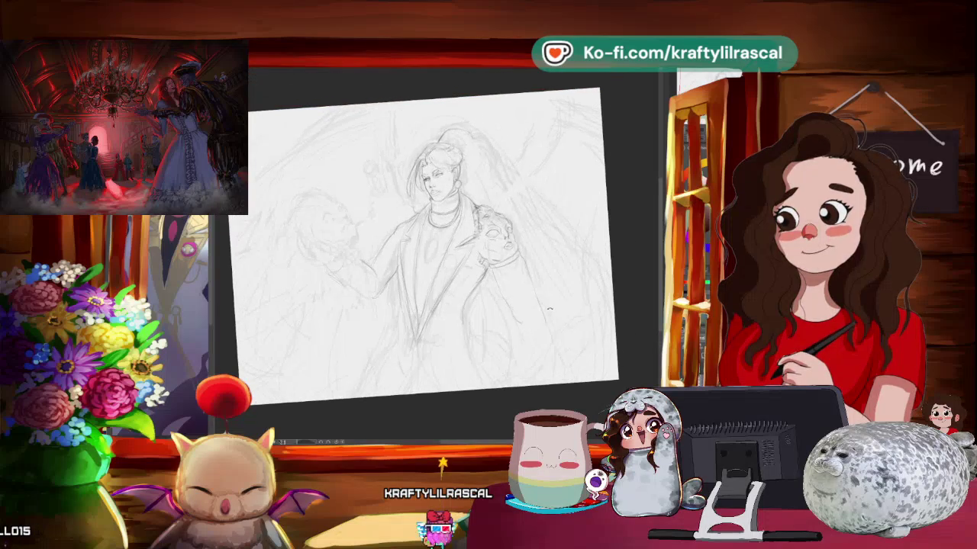
pyautogui.moveTo(547, 308); pyautogui.dragTo(583, 287)
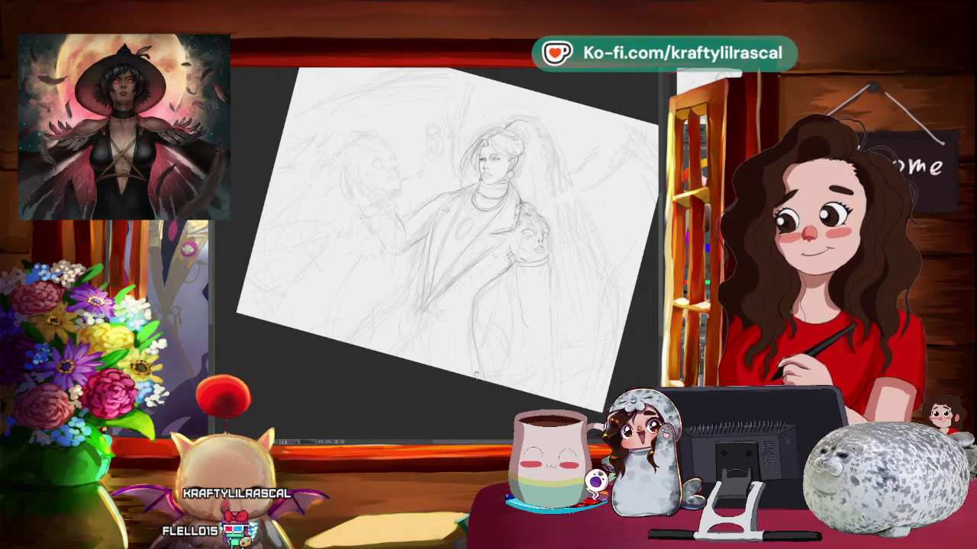
pyautogui.moveTo(534, 152); pyautogui.dragTo(534, 228)
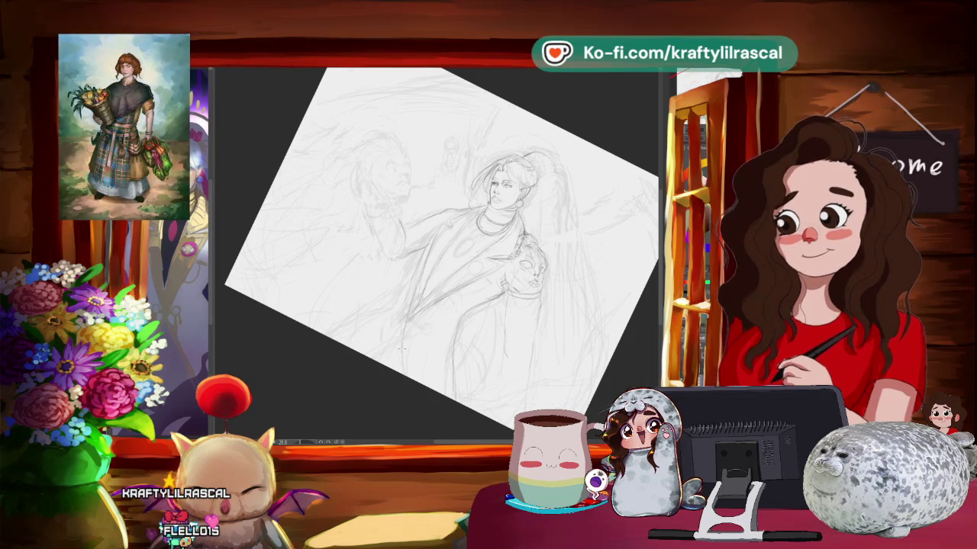
pyautogui.moveTo(414, 406)
pyautogui.mouseDown()
pyautogui.moveTo(498, 385)
pyautogui.moveTo(510, 358)
pyautogui.mouseUp()
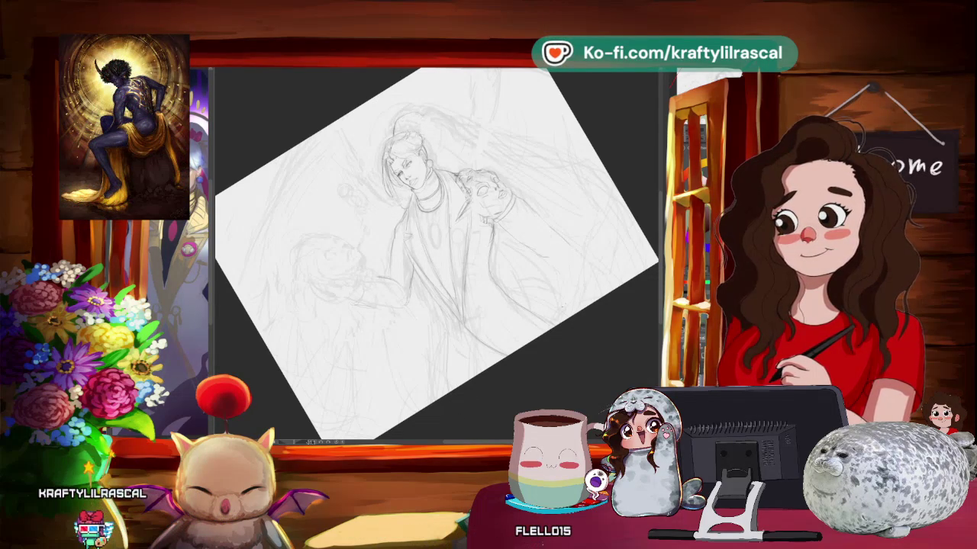
pyautogui.hotkey('ctrl', '0')
pyautogui.press('-')
pyautogui.press('-')
pyautogui.press('^')
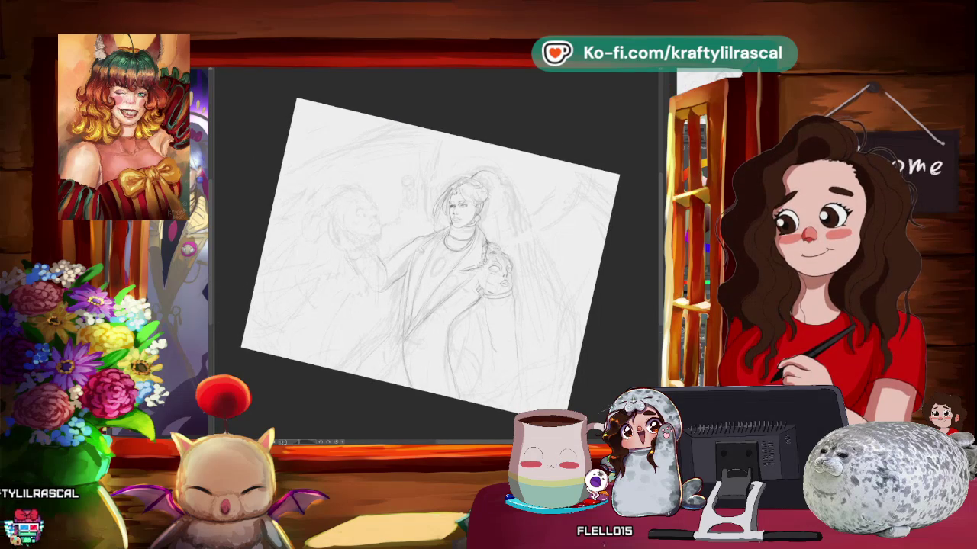
pyautogui.press('h')
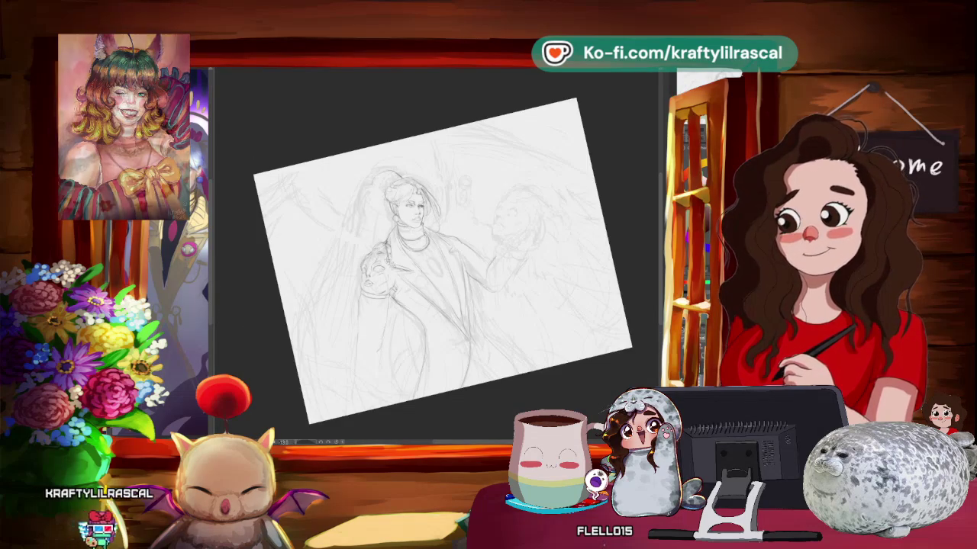
pyautogui.press('h')
pyautogui.moveTo(594, 316); pyautogui.dragTo(568, 324)
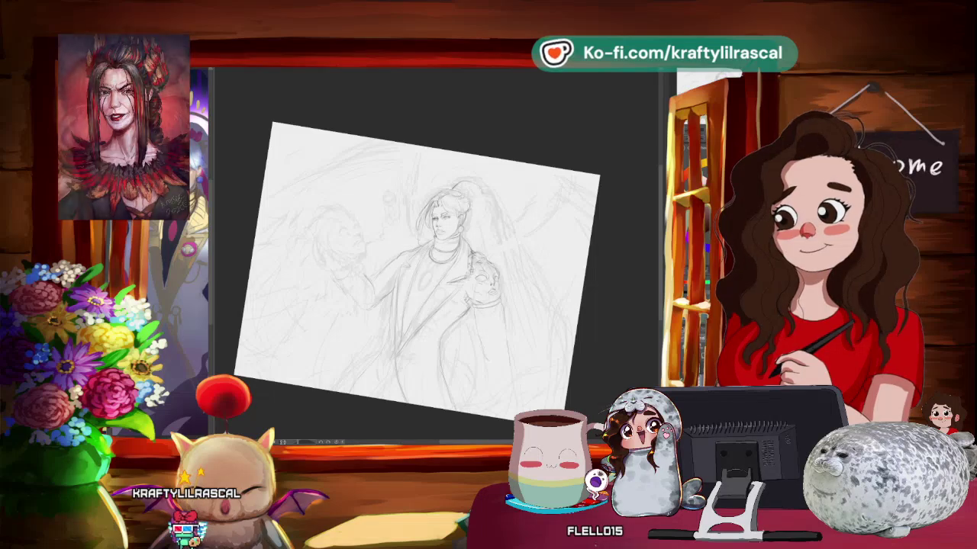
pyautogui.hotkey('ctrl', '-')
pyautogui.scroll(3, 428, 275)
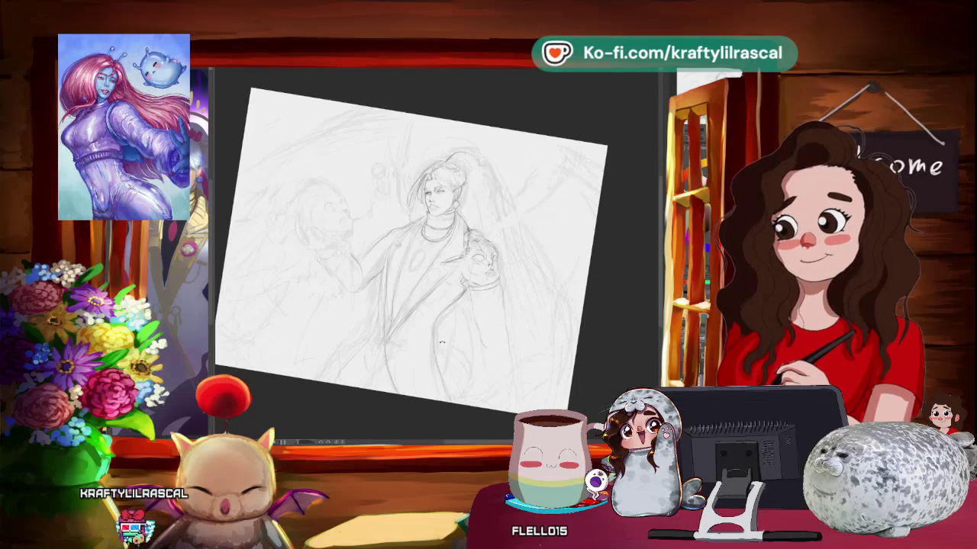
# - Rotate and pan the canvas through several tilts, then zoom out until the whole sketch sheet shows
pyautogui.scroll(-2, 435, 229)
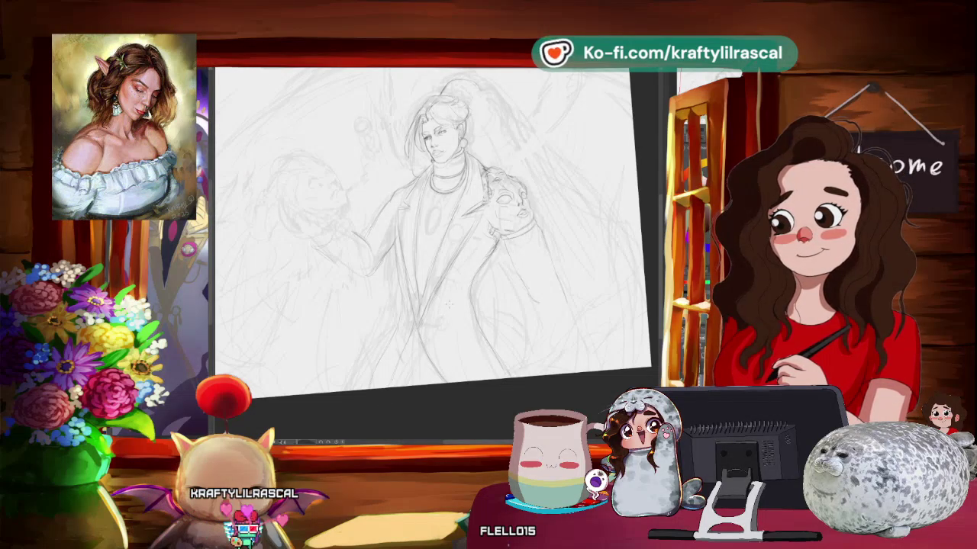
pyautogui.moveTo(427, 229); pyautogui.dragTo(458, 252)
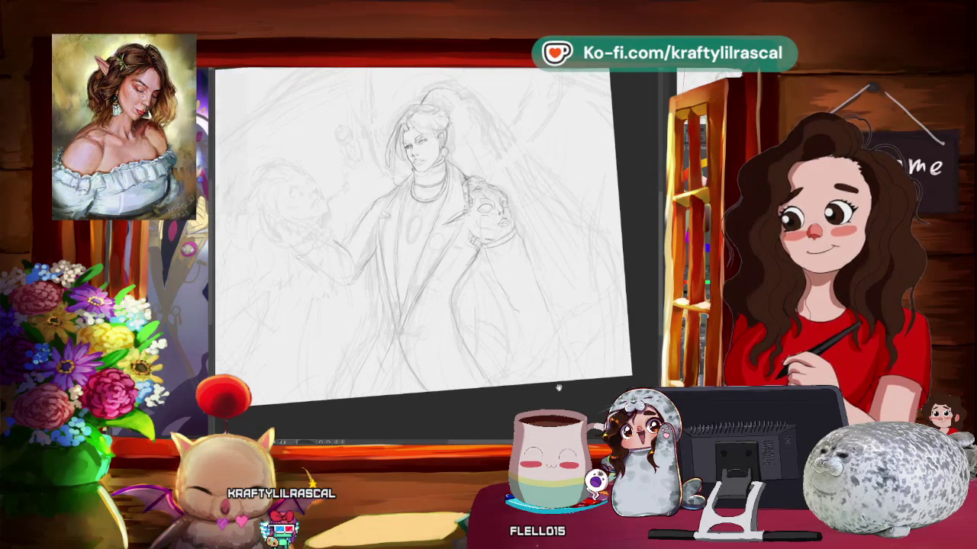
pyautogui.moveTo(509, 396); pyautogui.dragTo(537, 394)
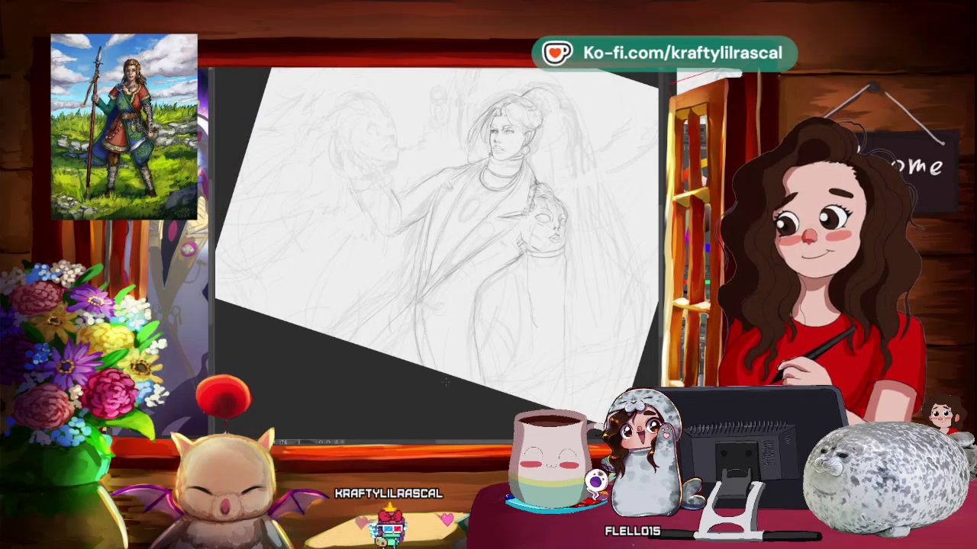
pyautogui.moveTo(464, 401)
pyautogui.mouseDown()
pyautogui.moveTo(603, 315)
pyautogui.moveTo(507, 364)
pyautogui.moveTo(556, 333)
pyautogui.mouseUp()
pyautogui.moveTo(523, 369); pyautogui.dragTo(484, 323)
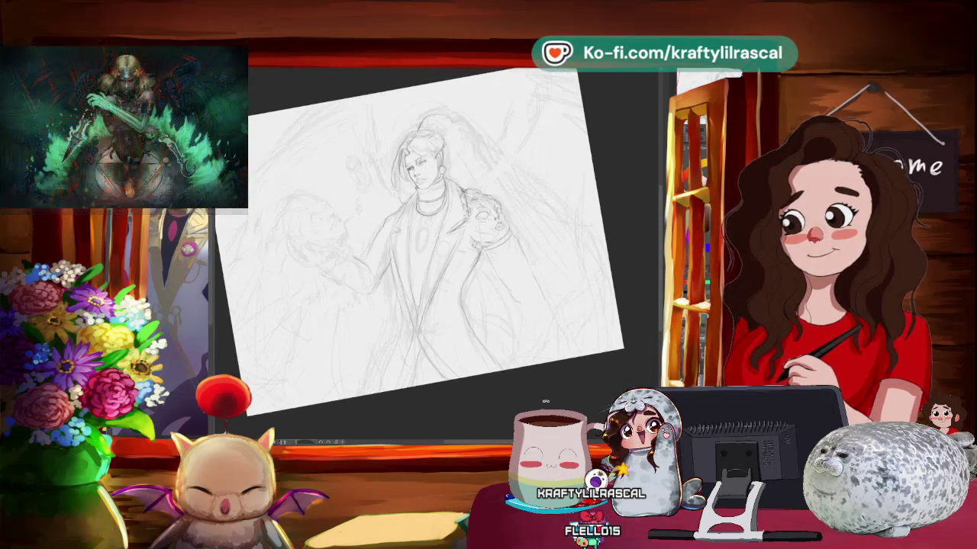
pyautogui.moveTo(555, 332); pyautogui.dragTo(513, 356)
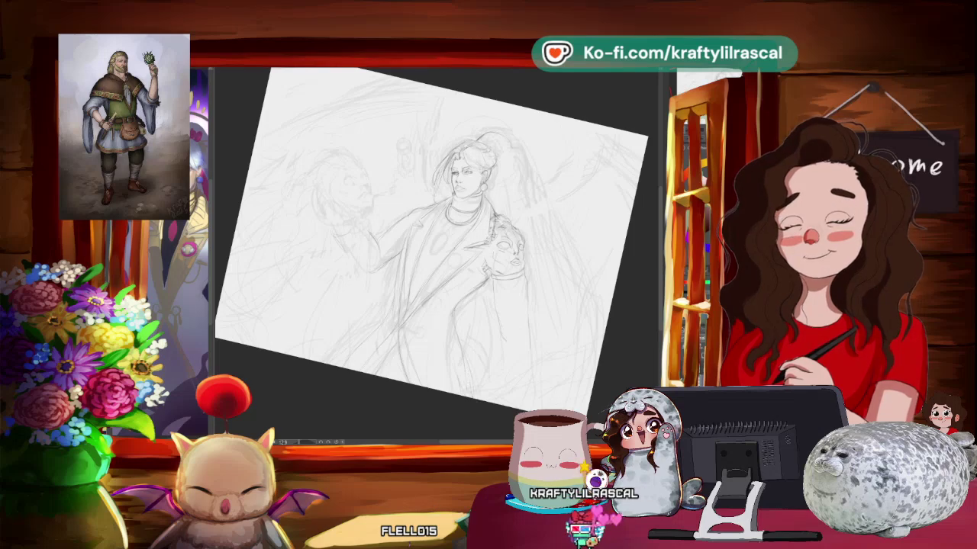
pyautogui.moveTo(458, 397)
pyautogui.mouseDown()
pyautogui.moveTo(548, 376)
pyautogui.moveTo(540, 392)
pyautogui.moveTo(460, 350)
pyautogui.mouseUp()
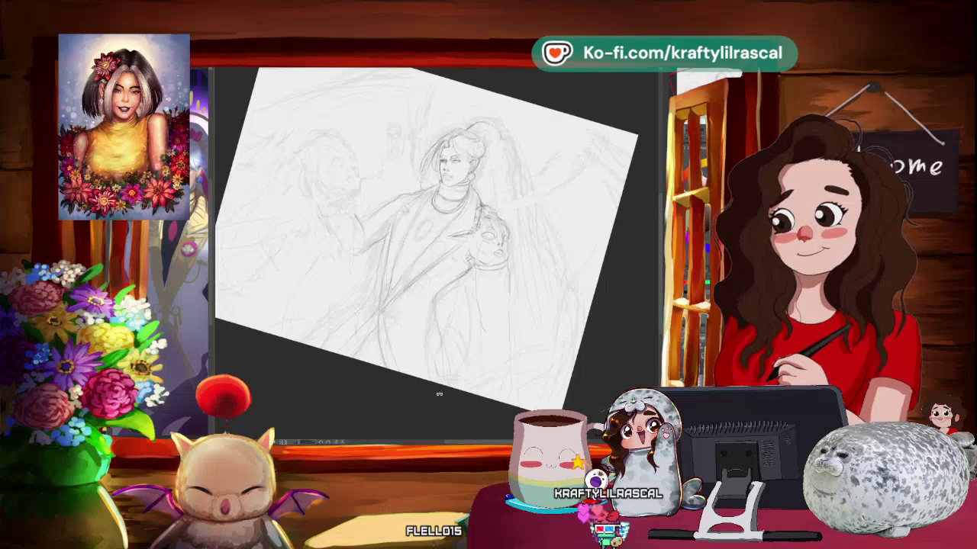
pyautogui.moveTo(422, 387); pyautogui.dragTo(518, 333)
pyautogui.moveTo(458, 344); pyautogui.dragTo(428, 374)
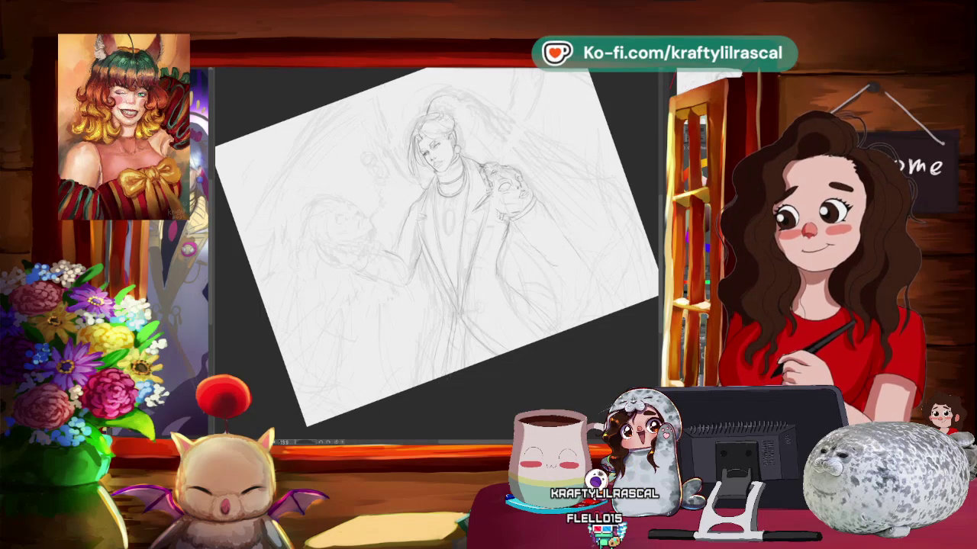
pyautogui.scroll(-5, 557, 376)
pyautogui.moveTo(534, 359); pyautogui.dragTo(556, 376)
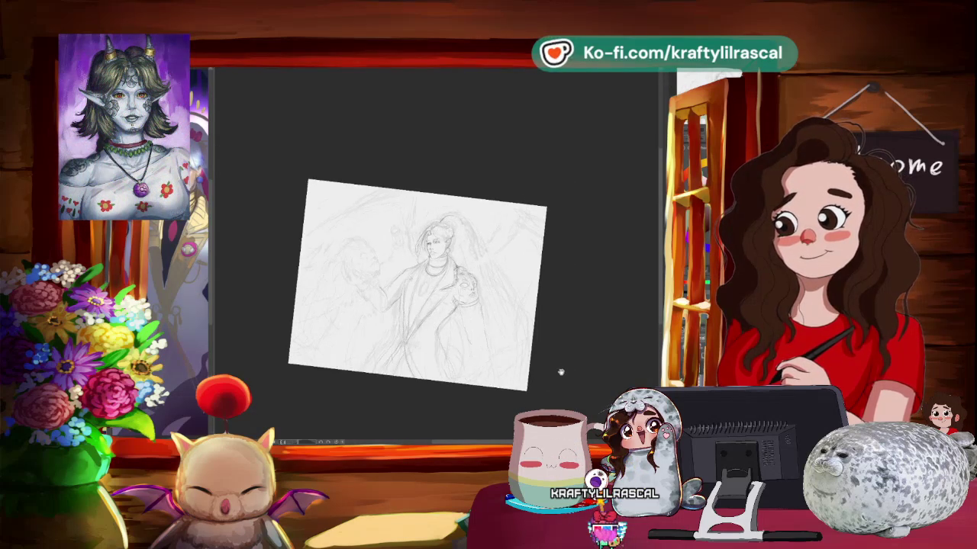
# - Zoom in and tilt the page about 30°, then zoom back out and tilt it toward upright
pyautogui.scroll(3, 479, 384)
pyautogui.scroll(2, 475, 371)
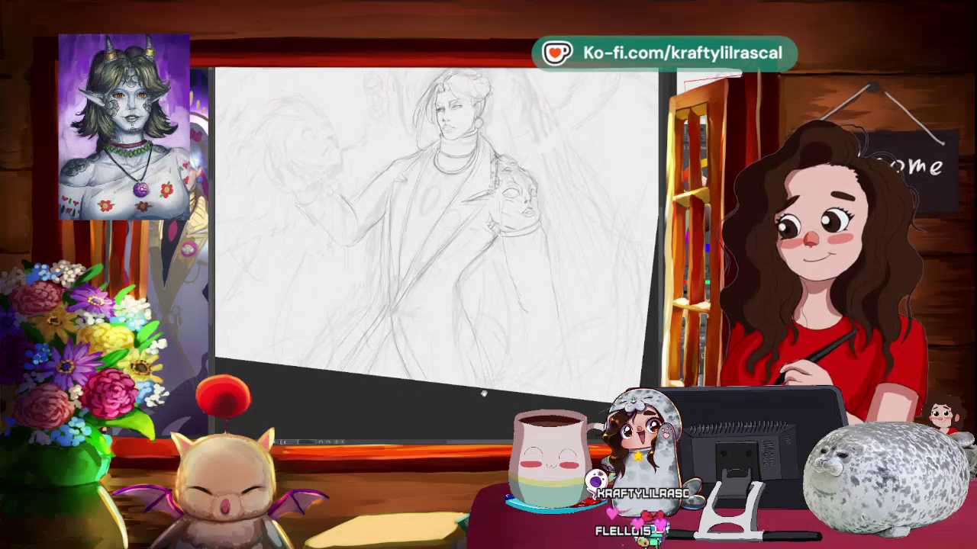
pyautogui.moveTo(483, 392)
pyautogui.mouseDown()
pyautogui.moveTo(574, 339)
pyautogui.moveTo(564, 351)
pyautogui.mouseUp()
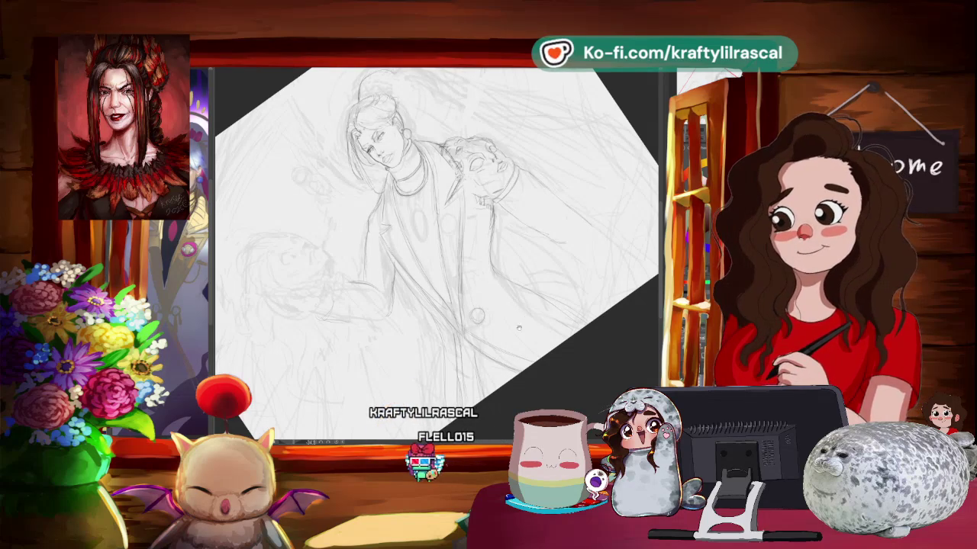
pyautogui.moveTo(522, 321); pyautogui.dragTo(506, 355)
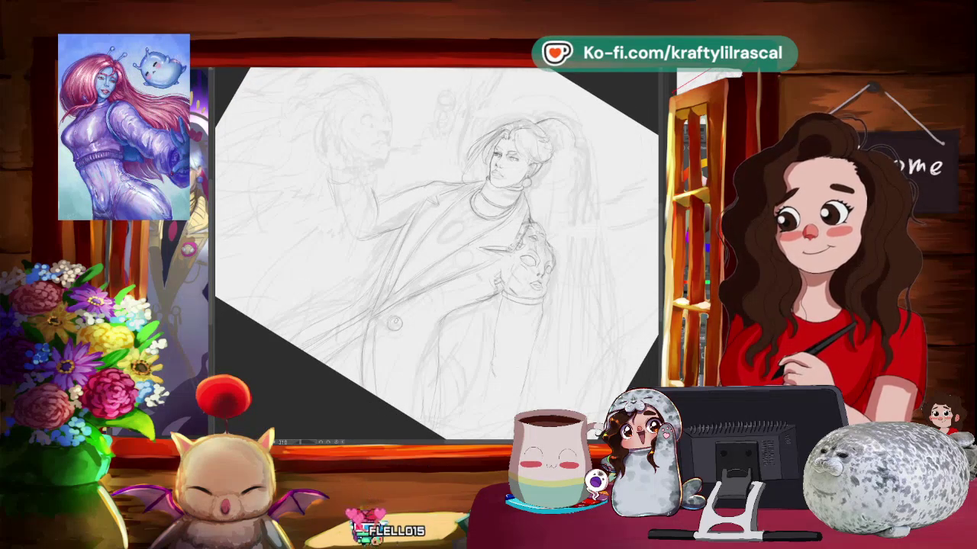
pyautogui.moveTo(454, 294)
pyautogui.mouseDown()
pyautogui.moveTo(510, 222)
pyautogui.moveTo(572, 242)
pyautogui.moveTo(534, 229)
pyautogui.mouseUp()
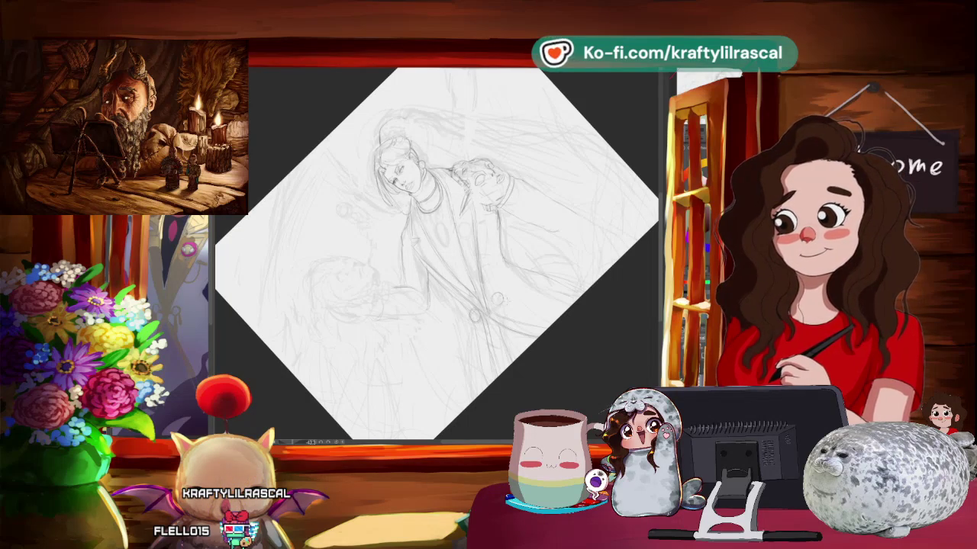
pyautogui.scroll(-3, 491, 328)
pyautogui.scroll(-2, 504, 336)
pyautogui.moveTo(527, 349); pyautogui.dragTo(537, 329)
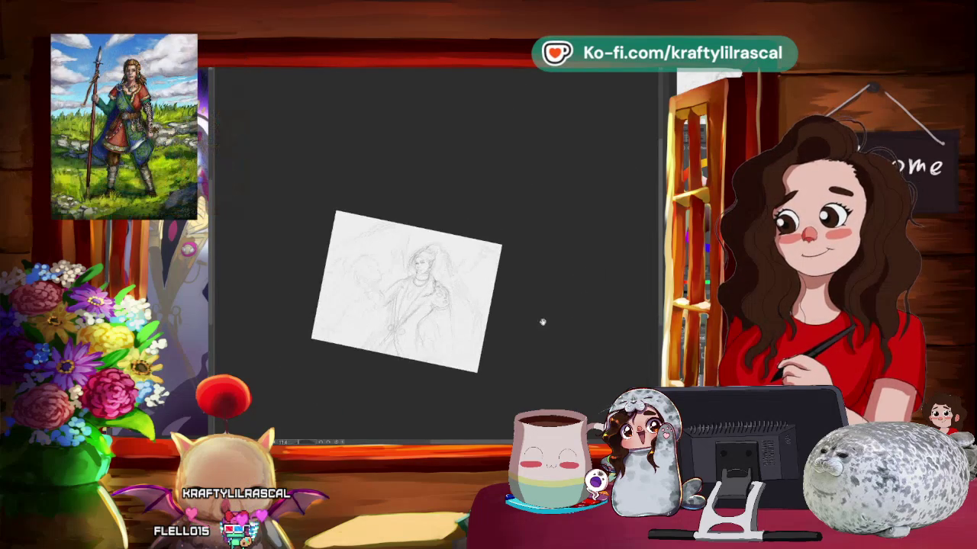
# - Fit the whole sketch page to the window with Ctrl+0
pyautogui.scroll(1, 524, 396)
pyautogui.scroll(4, 474, 396)
pyautogui.scroll(-1, 511, 373)
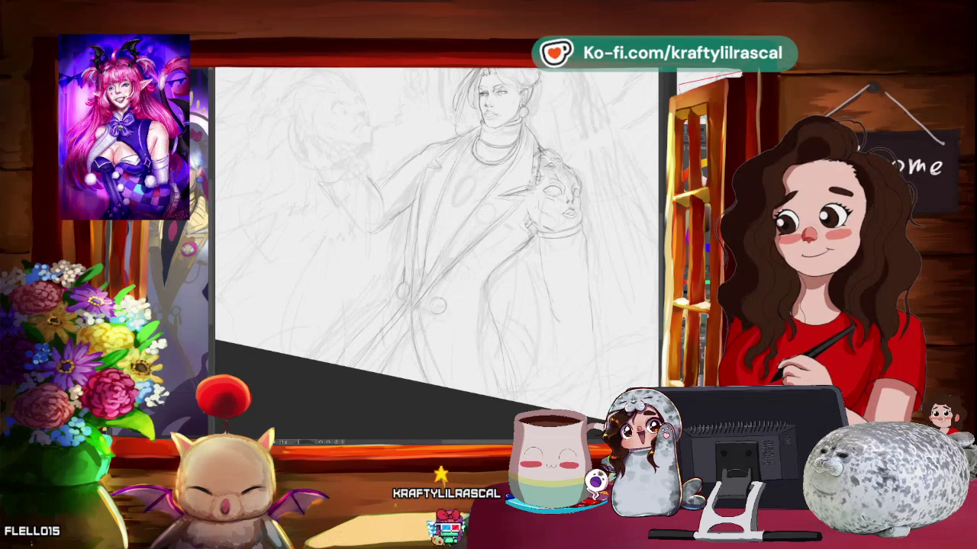
pyautogui.hotkey('ctrl', '0')
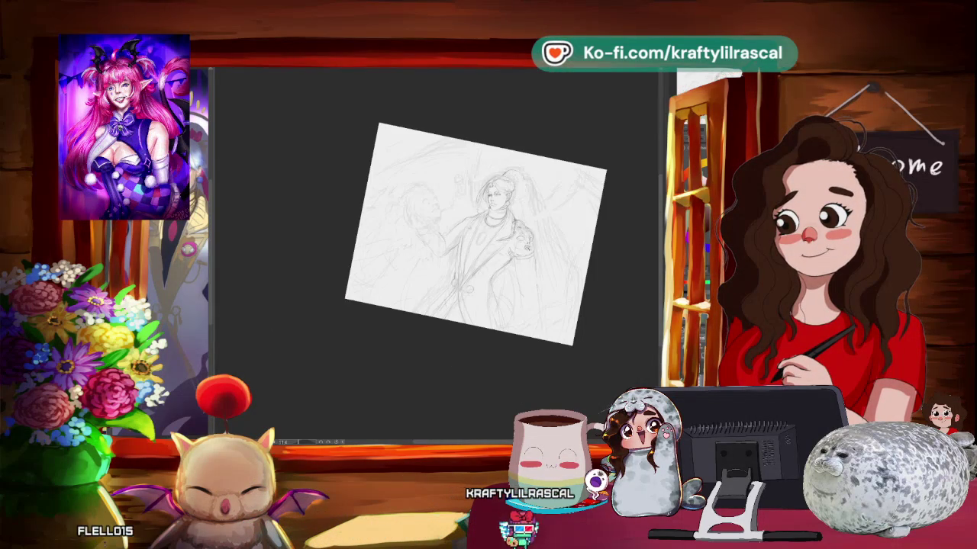
# - Zoom in on the coat's waist and turn the page counter-clockwise for sketching the belt buckle
pyautogui.scroll(3, 458, 229)
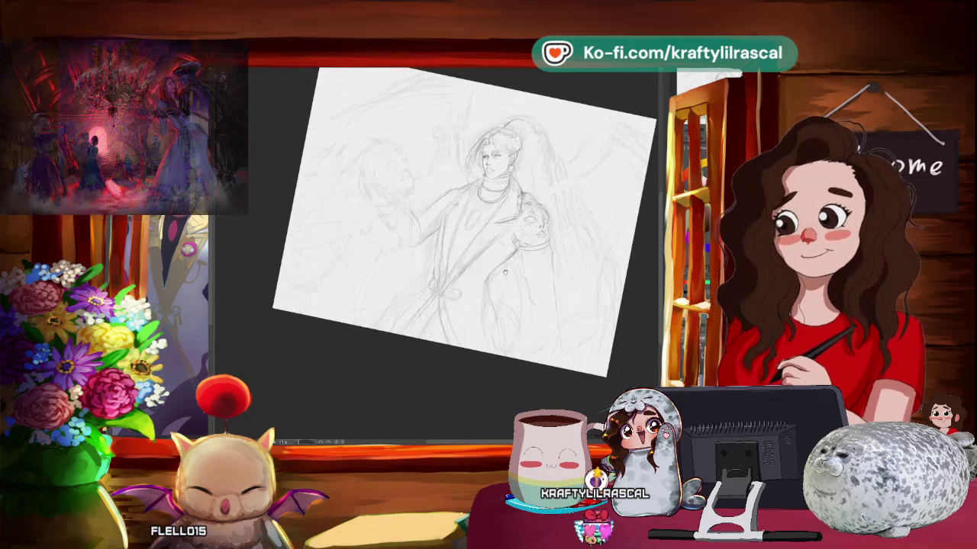
pyautogui.scroll(2, 458, 228)
pyautogui.scroll(2, 458, 229)
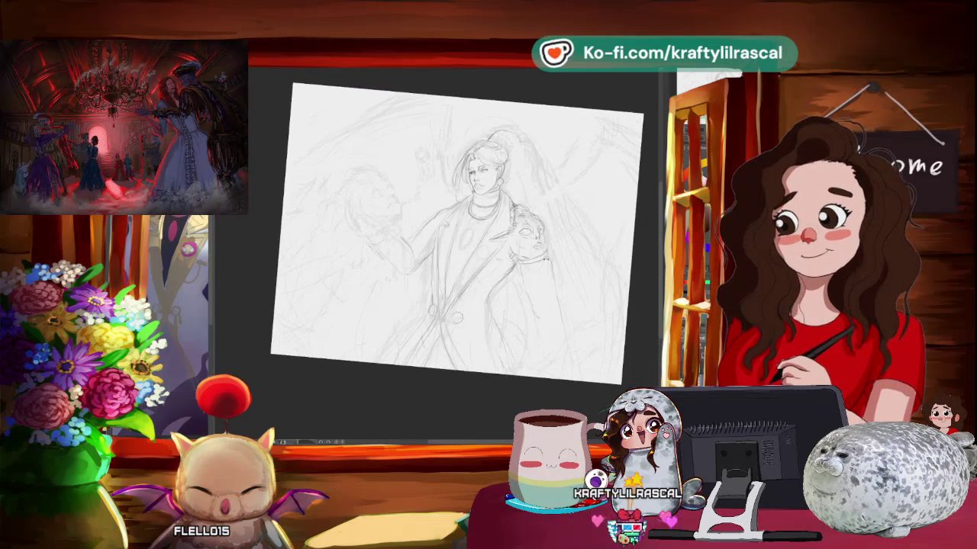
pyautogui.scroll(1, 458, 229)
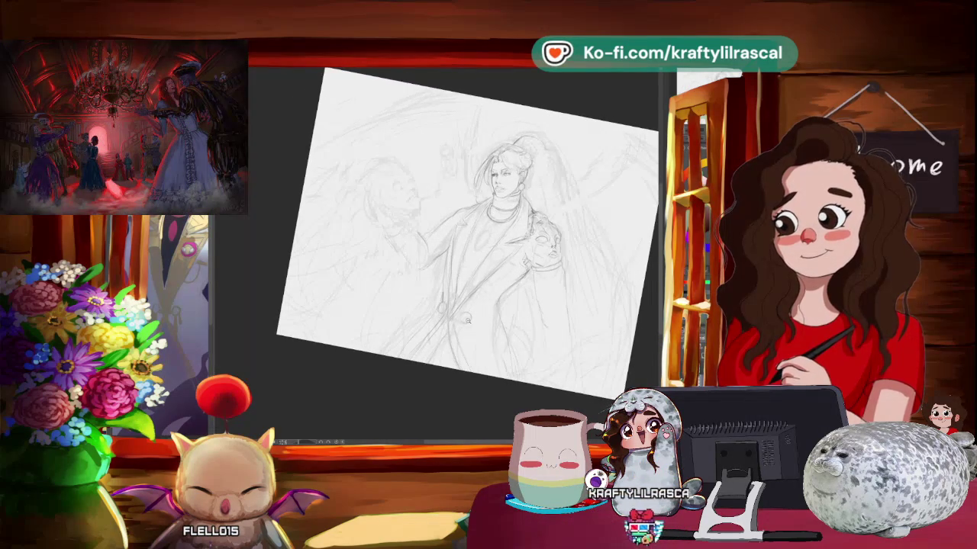
pyautogui.scroll(1, 458, 229)
pyautogui.scroll(1, 457, 229)
pyautogui.moveTo(534, 152)
pyautogui.mouseDown()
pyautogui.moveTo(503, 130)
pyautogui.moveTo(427, 107)
pyautogui.mouseUp()
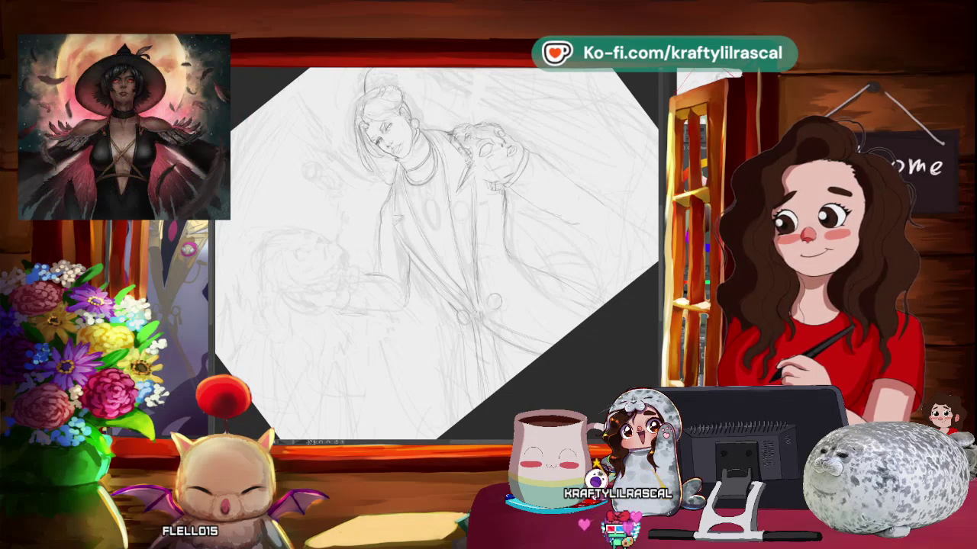
pyautogui.moveTo(458, 229); pyautogui.dragTo(412, 219)
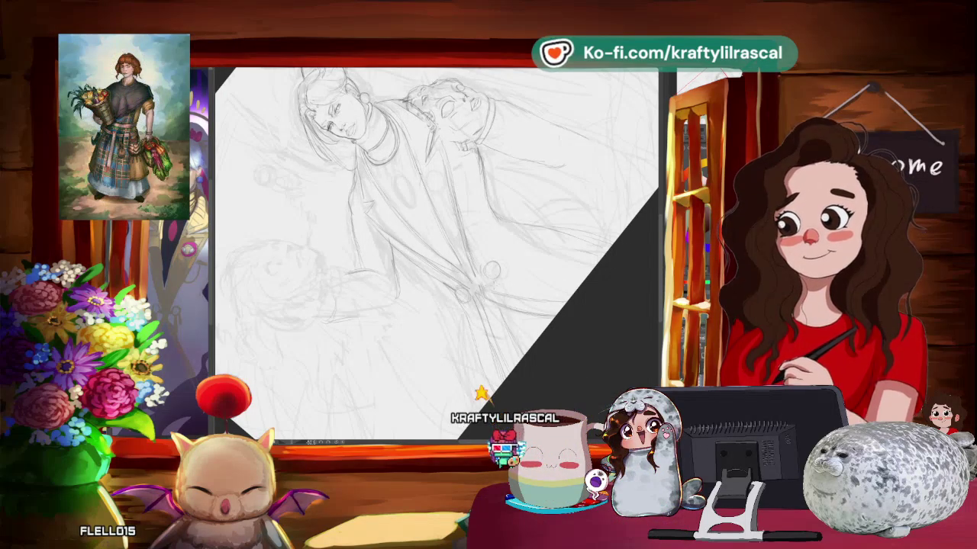
pyautogui.hscroll(-2, 439, 244)
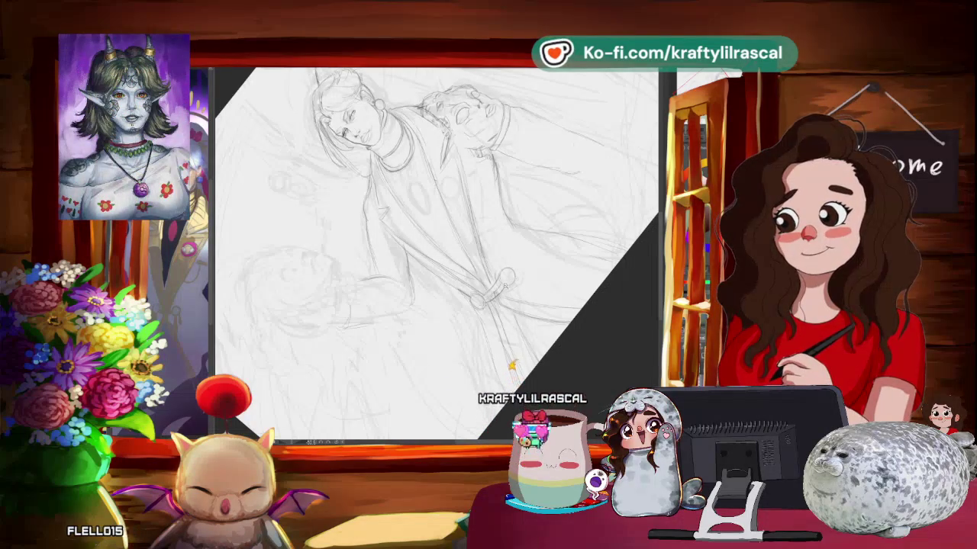
# - Rotate the page about 45 degrees and bring the figure's face closer for darkening its lines
pyautogui.scroll(-3, 511, 365)
pyautogui.scroll(-3, 488, 374)
pyautogui.moveTo(470, 383)
pyautogui.mouseDown()
pyautogui.moveTo(466, 355)
pyautogui.moveTo(476, 358)
pyautogui.mouseUp()
pyautogui.scroll(5, 501, 346)
pyautogui.scroll(2, 501, 346)
pyautogui.scroll(-2, 526, 321)
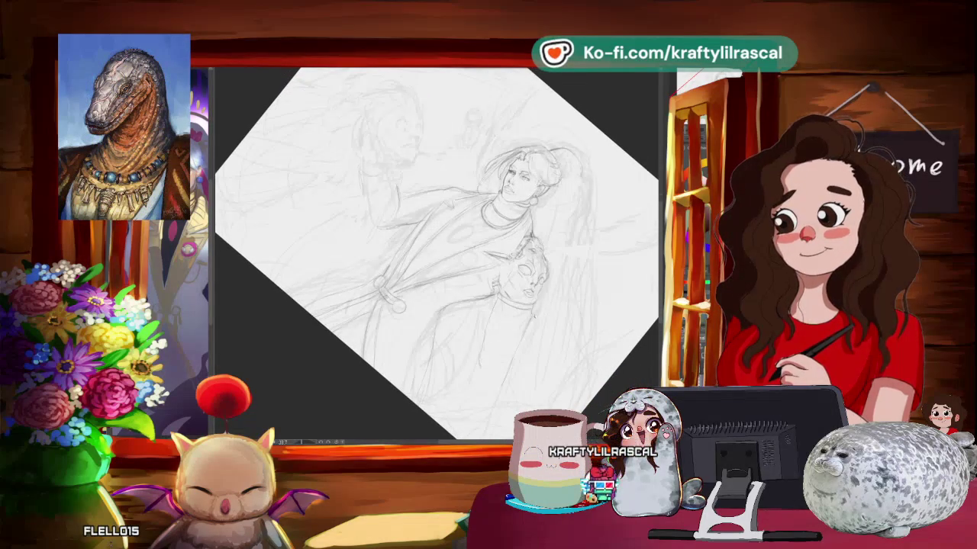
pyautogui.moveTo(458, 252); pyautogui.dragTo(488, 229)
# - Adjust the tilt and position, then zoom into the coat's belt clasp area
pyautogui.scroll(2, 439, 254)
pyautogui.moveTo(504, 338); pyautogui.dragTo(477, 301)
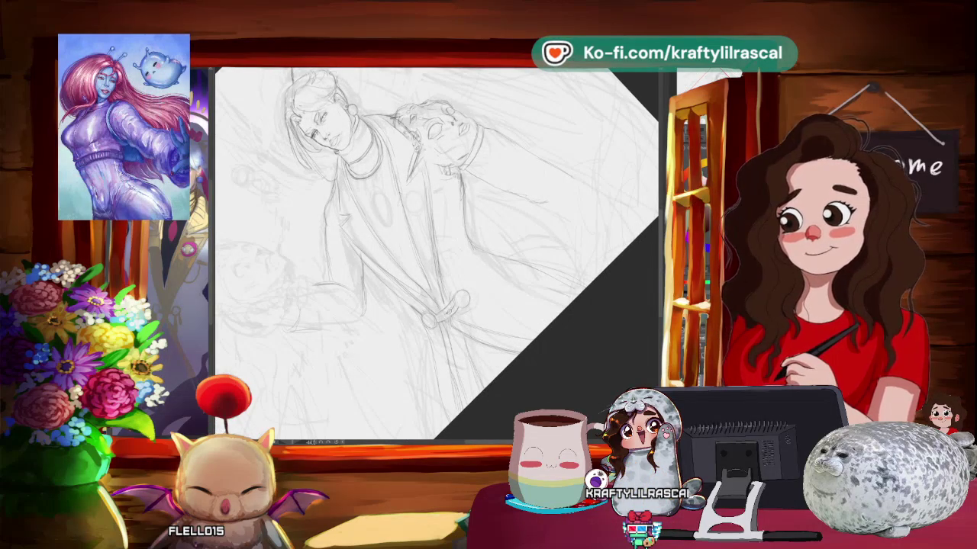
pyautogui.moveTo(476, 297); pyautogui.dragTo(505, 341)
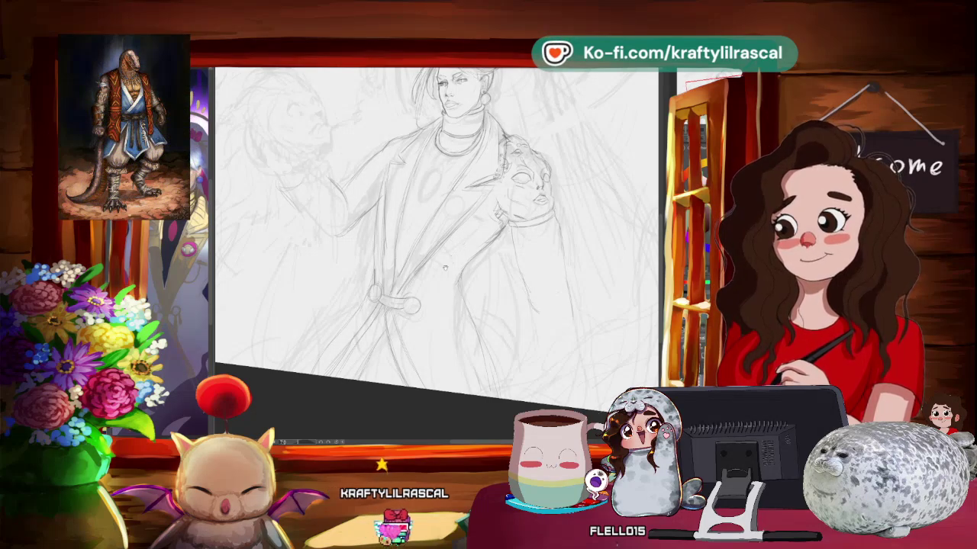
pyautogui.moveTo(483, 284); pyautogui.dragTo(516, 327)
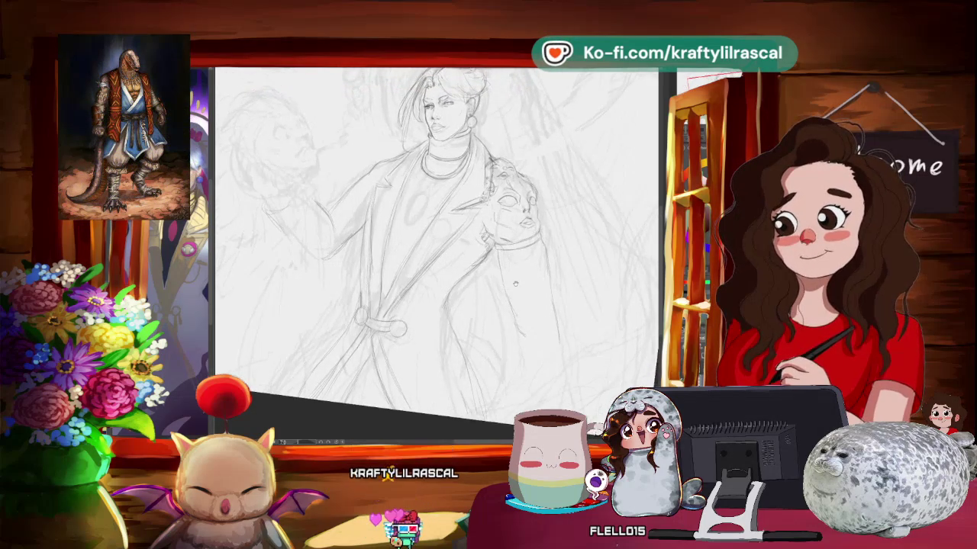
pyautogui.moveTo(434, 251); pyautogui.dragTo(438, 213)
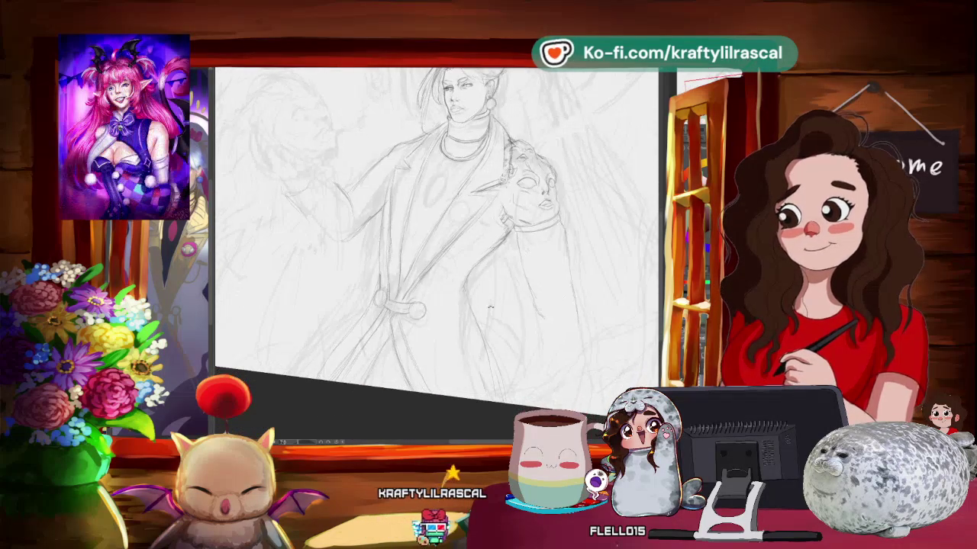
pyautogui.moveTo(526, 263)
pyautogui.mouseDown()
pyautogui.moveTo(463, 342)
pyautogui.moveTo(458, 305)
pyautogui.mouseUp()
pyautogui.scroll(3, 480, 329)
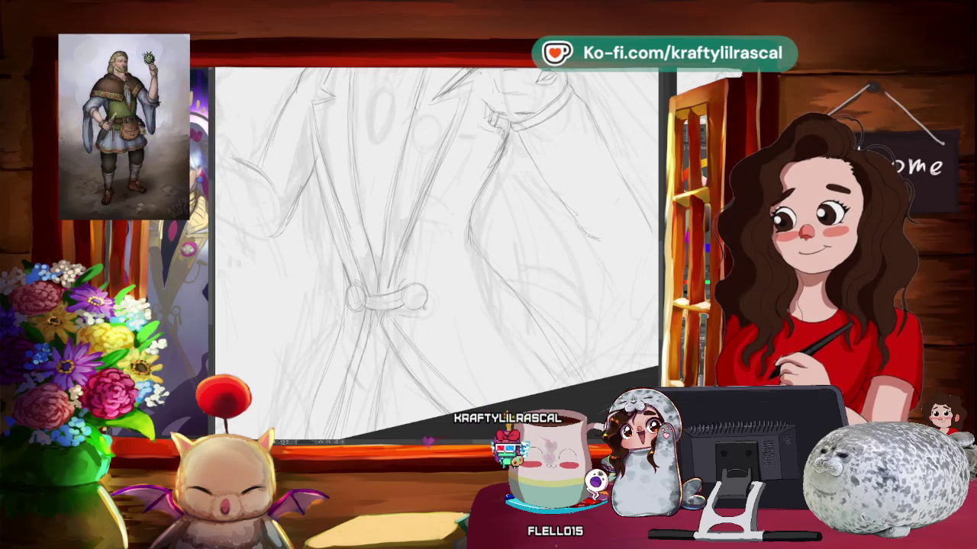
# - Shrink the brush with [ for the fine dangling belt ends and reframe the view
pyautogui.moveTo(473, 190)
pyautogui.mouseDown()
pyautogui.moveTo(464, 180)
pyautogui.moveTo(436, 186)
pyautogui.mouseUp()
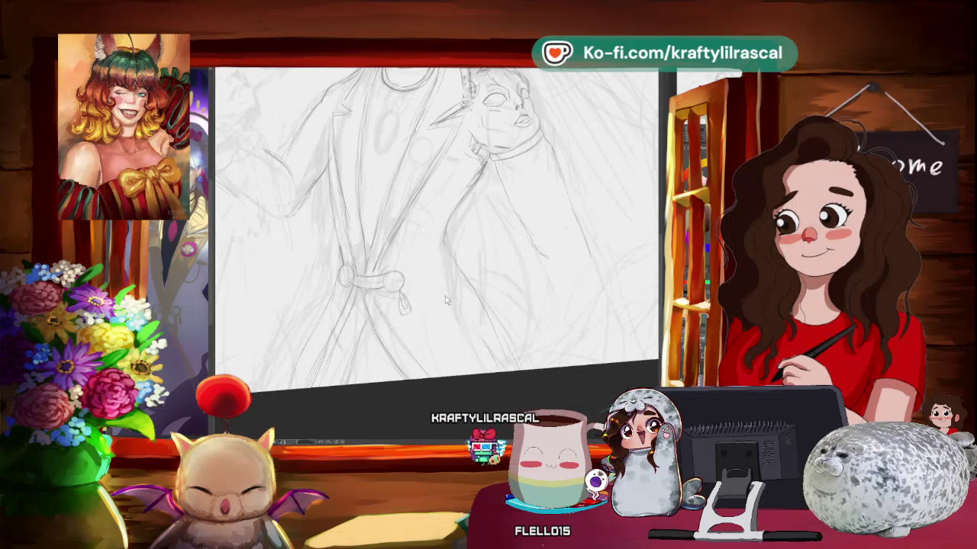
pyautogui.press('[')
pyautogui.press('[')
pyautogui.press('[')
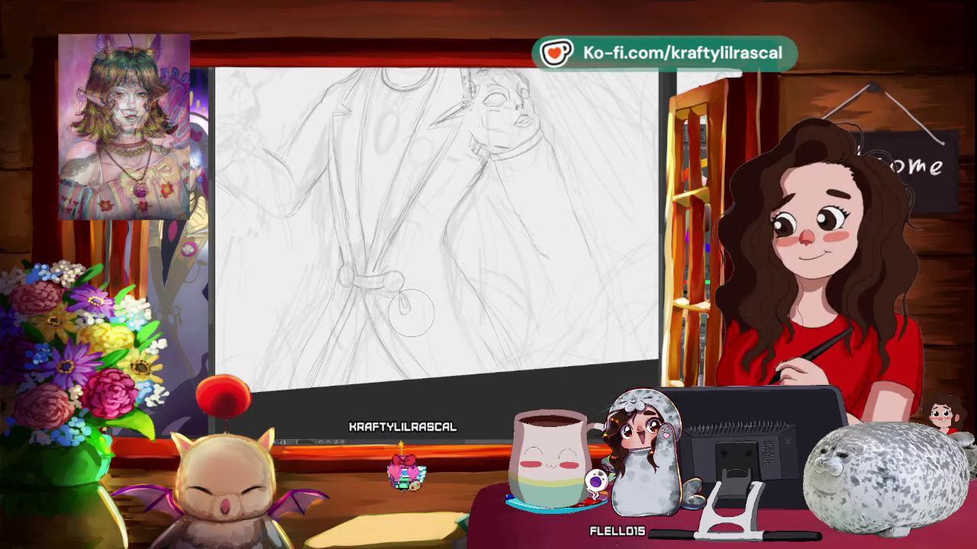
pyautogui.hotkey('ctrl', '-')
pyautogui.hotkey('ctrl', '-')
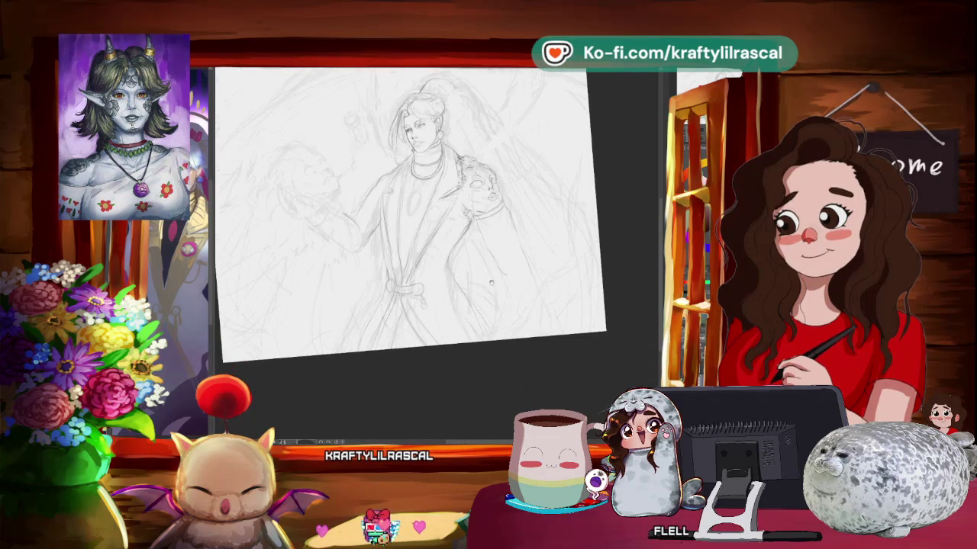
pyautogui.moveTo(519, 278); pyautogui.dragTo(451, 336)
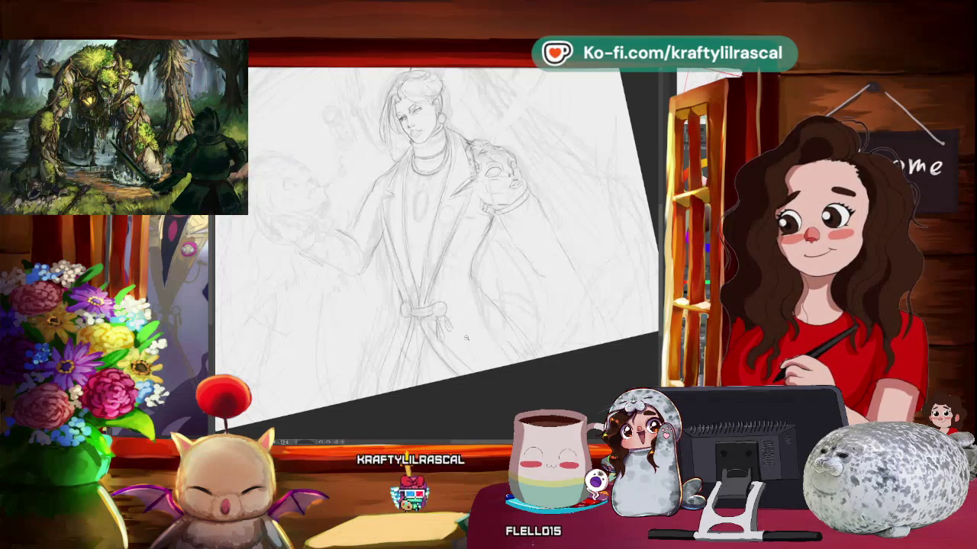
# - Zoom in on the clasp, rotate clockwise and back, then zoom out to the whole page
pyautogui.scroll(-5, 439, 244)
pyautogui.scroll(2, 439, 221)
pyautogui.scroll(2, 439, 221)
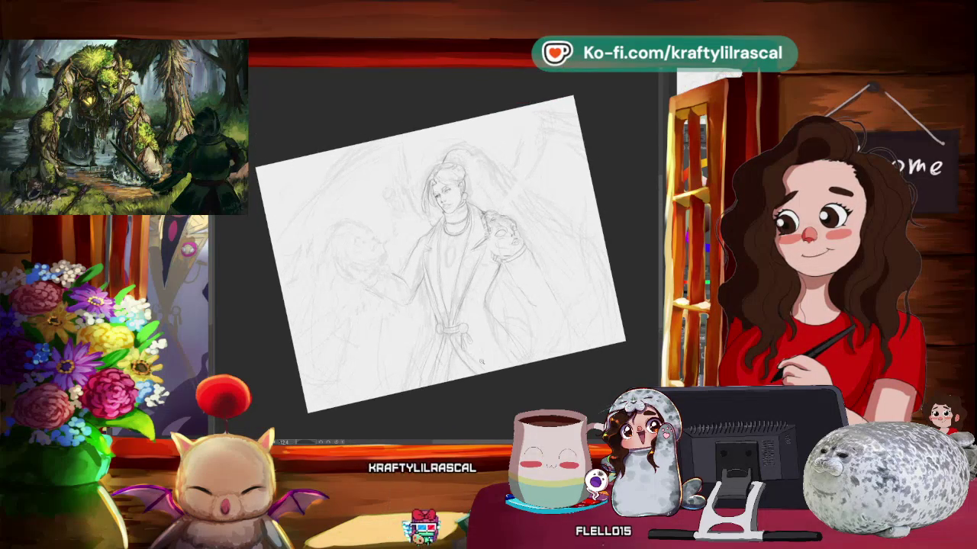
pyautogui.scroll(2, 439, 229)
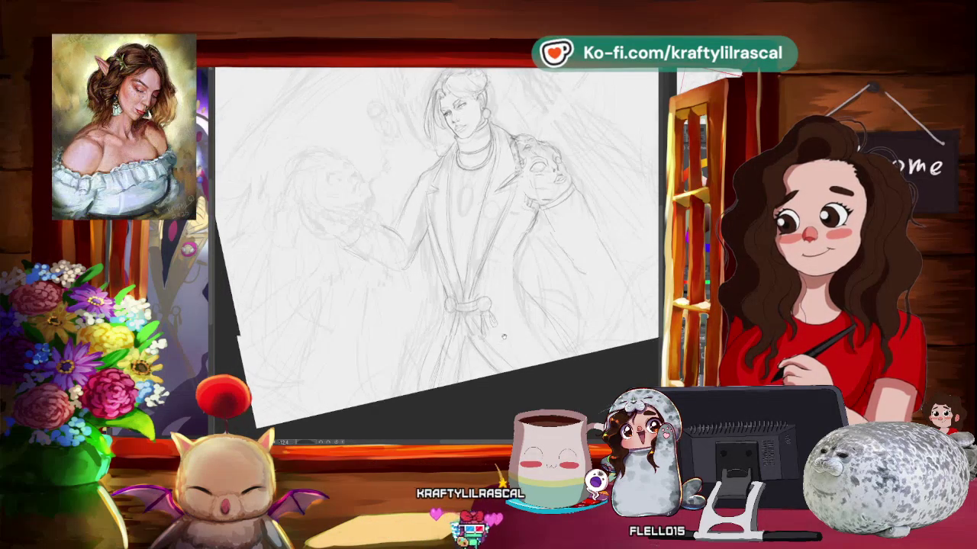
pyautogui.moveTo(439, 244)
pyautogui.mouseDown()
pyautogui.moveTo(488, 222)
pyautogui.moveTo(508, 229)
pyautogui.mouseUp()
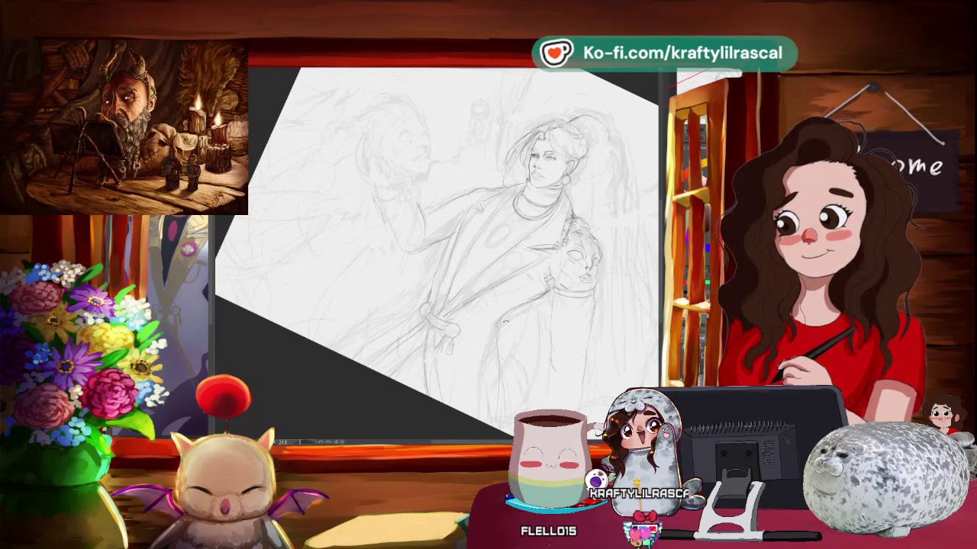
pyautogui.moveTo(458, 252); pyautogui.dragTo(488, 229)
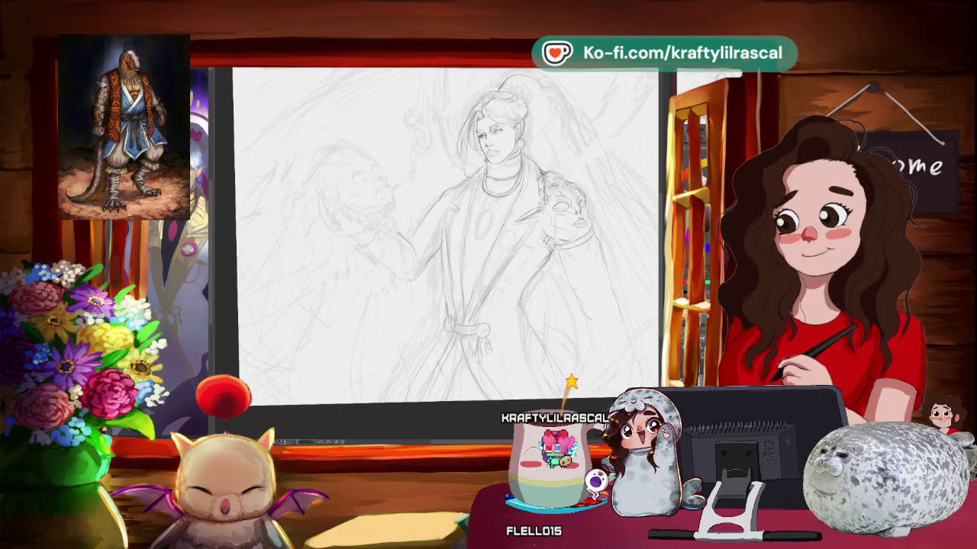
pyautogui.hotkey('ctrl', '-')
# - Rotate the page about 20° counter-clockwise, then level the steep tilt so the sketch sits straight
pyautogui.scroll(3, 530, 265)
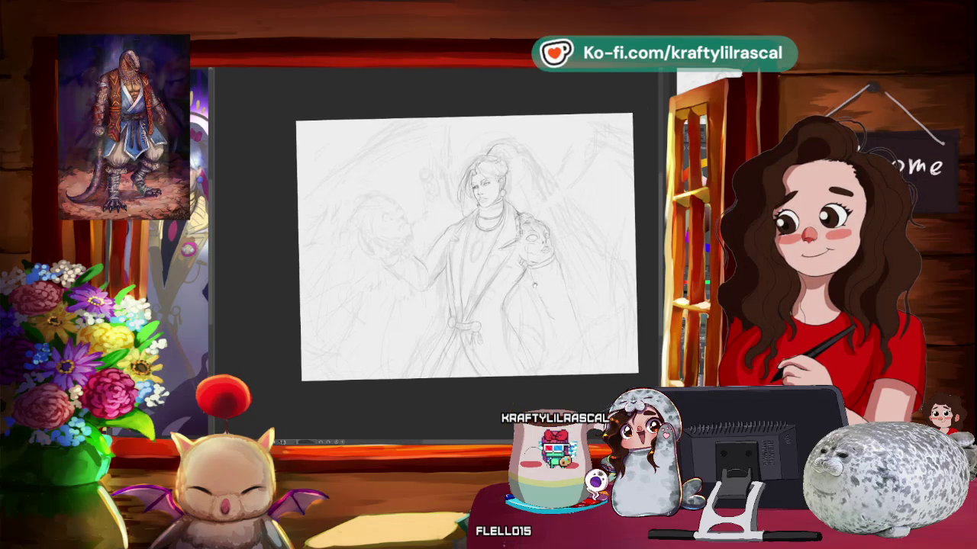
pyautogui.moveTo(529, 266); pyautogui.dragTo(494, 335)
pyautogui.scroll(1, 496, 336)
pyautogui.scroll(2, 495, 336)
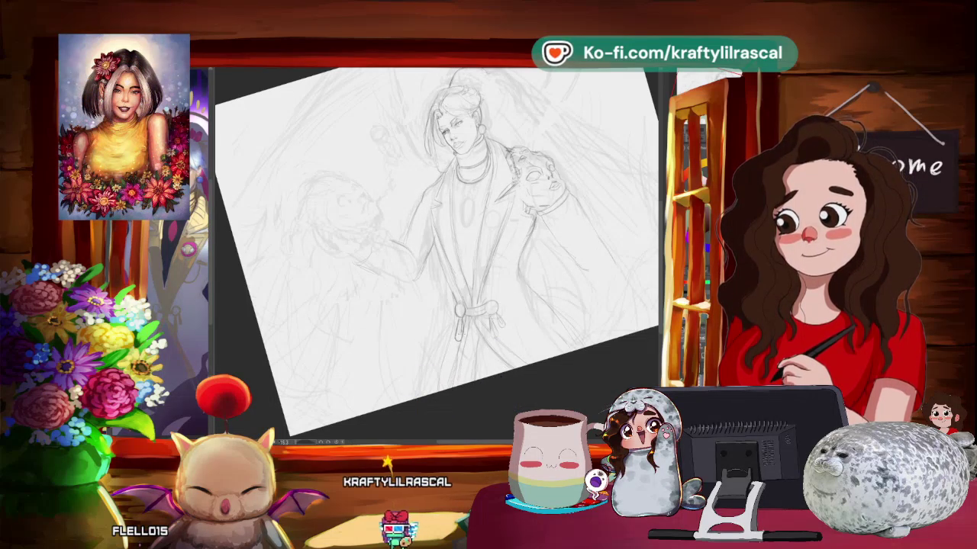
pyautogui.scroll(-3, 551, 284)
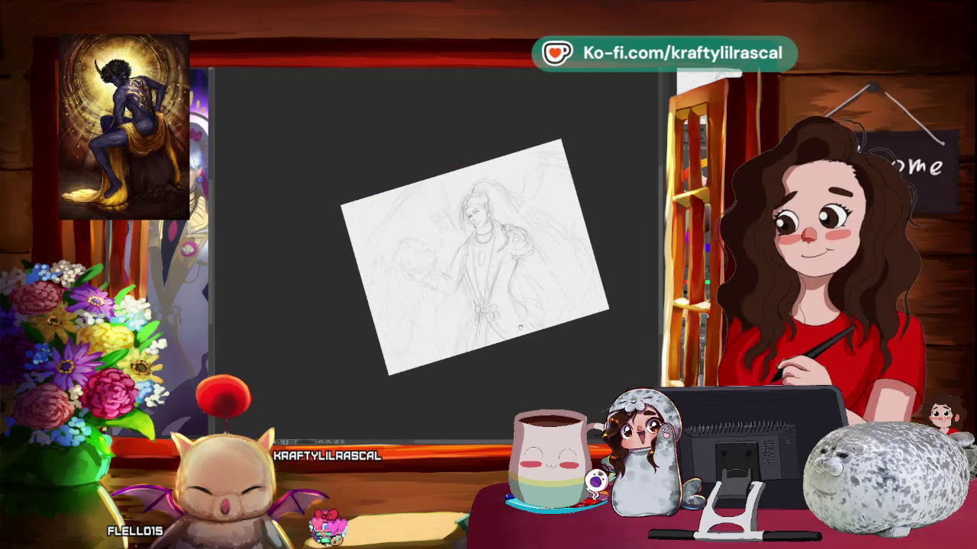
pyautogui.scroll(3, 523, 326)
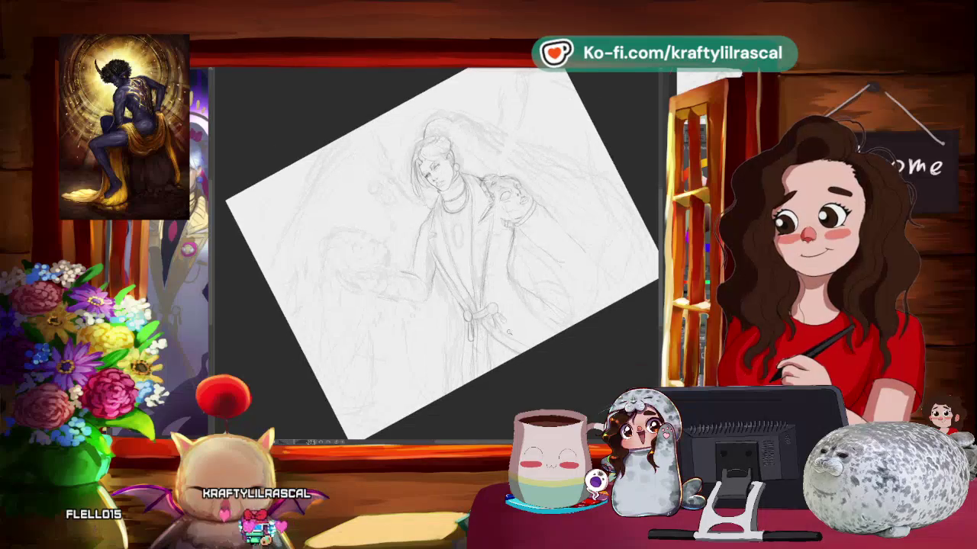
pyautogui.scroll(1, 521, 324)
pyautogui.scroll(1, 522, 323)
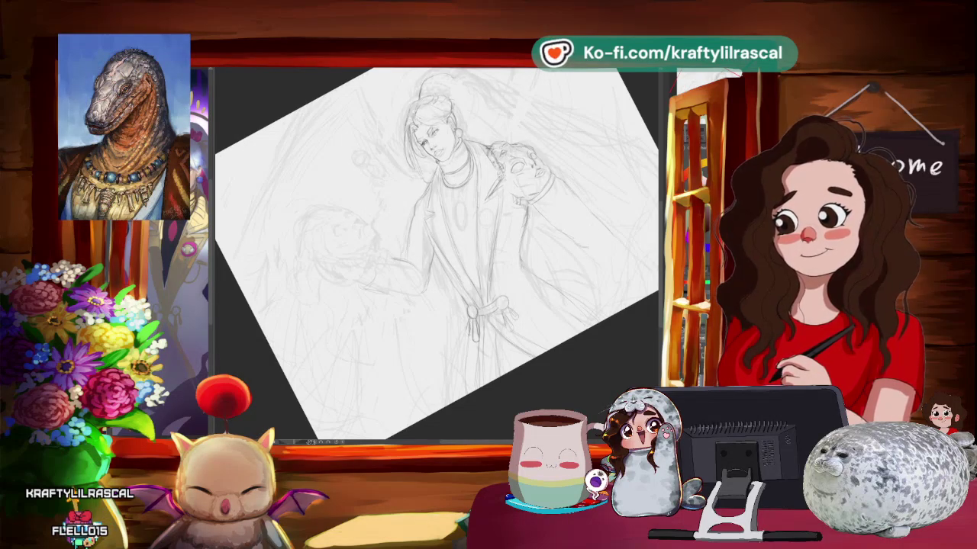
pyautogui.moveTo(535, 191); pyautogui.dragTo(580, 305)
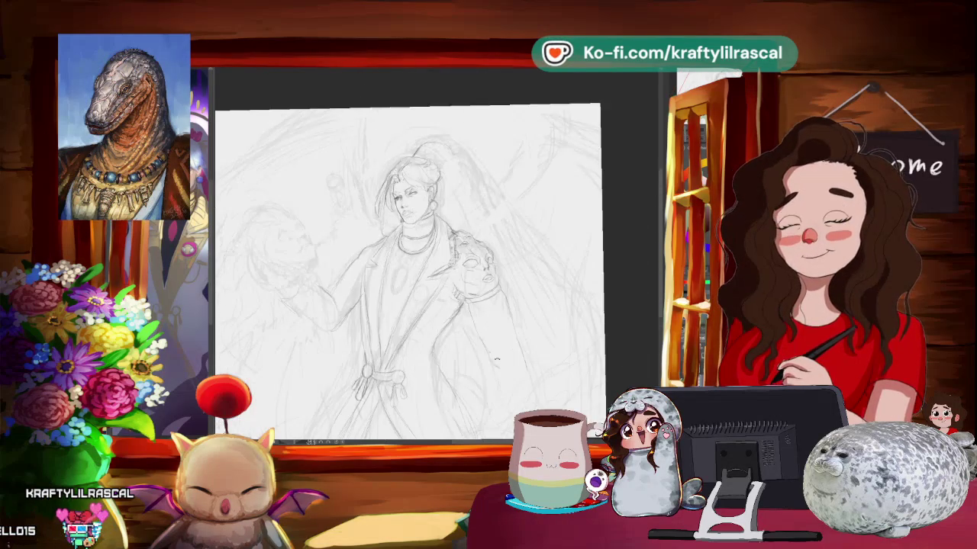
pyautogui.moveTo(475, 335)
pyautogui.mouseDown()
pyautogui.moveTo(558, 224)
pyautogui.moveTo(514, 94)
pyautogui.moveTo(568, 134)
pyautogui.moveTo(503, 214)
pyautogui.mouseUp()
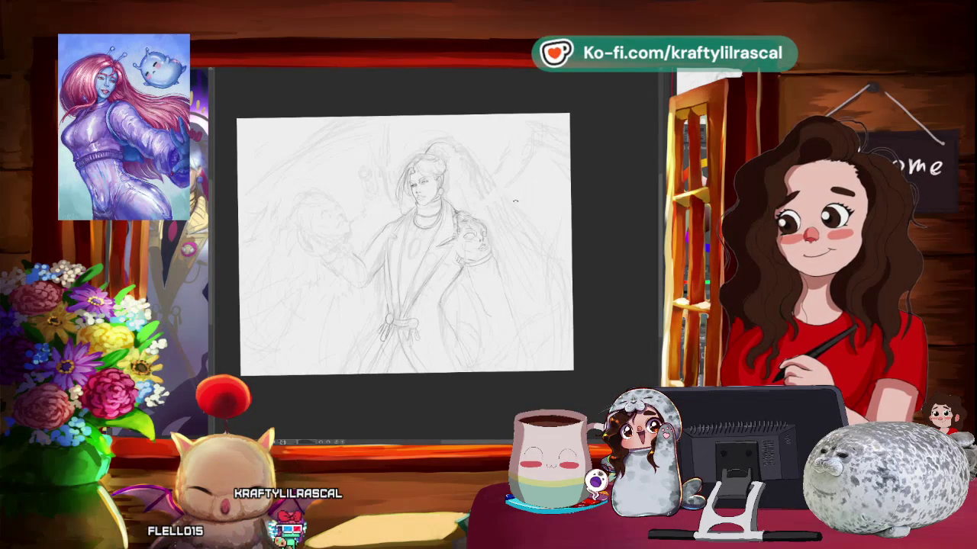
# - Zoom in, turn the figure upright, and lasso-select the oval gem on the chest
pyautogui.scroll(3, 404, 245)
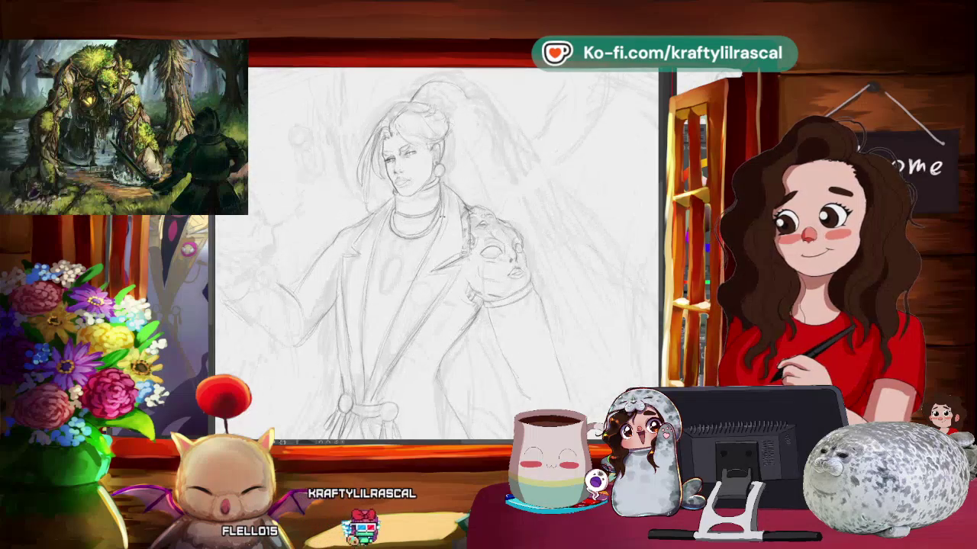
pyautogui.scroll(1, 435, 252)
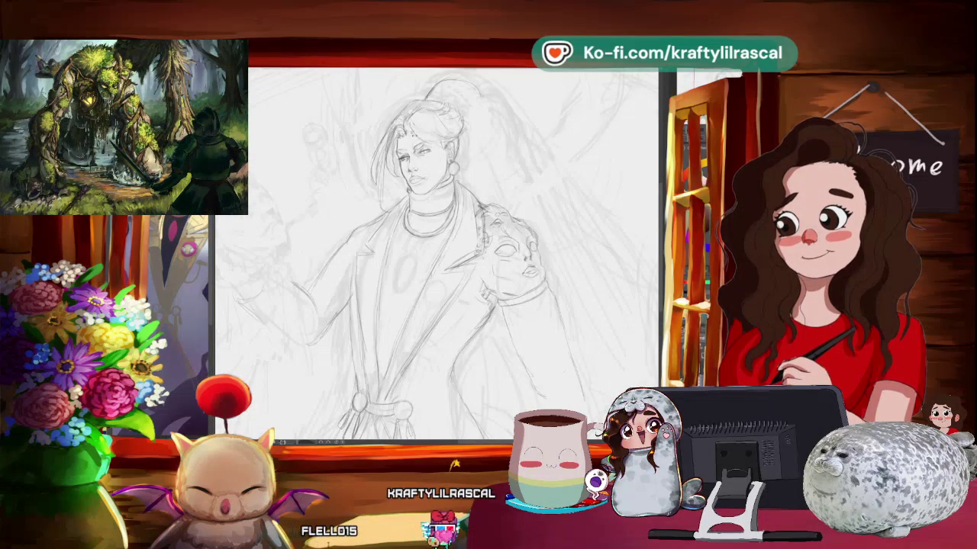
pyautogui.scroll(1, 435, 251)
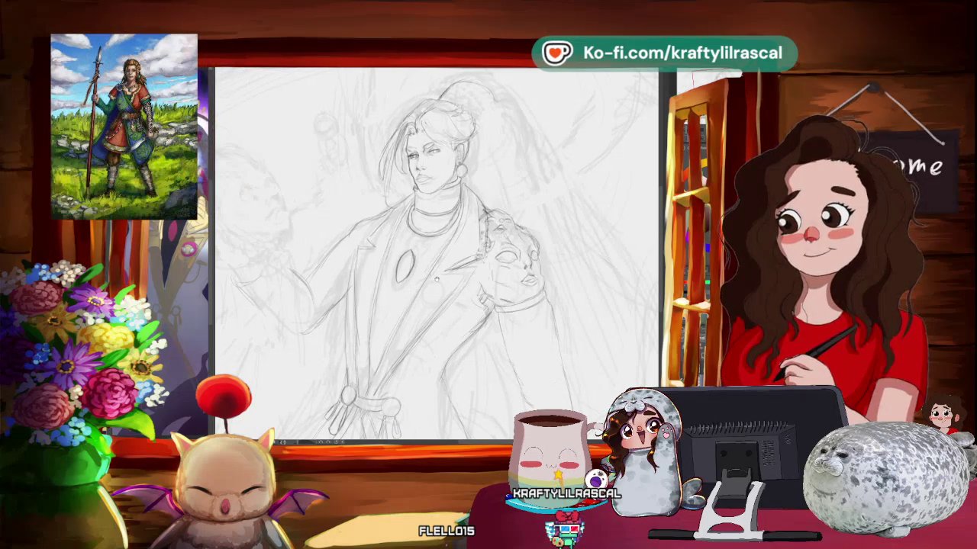
pyautogui.press('-')
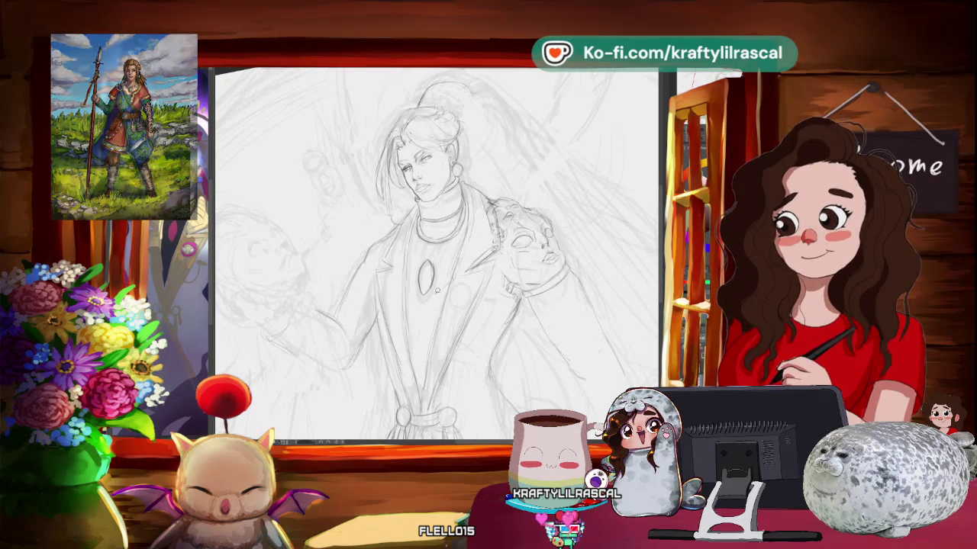
pyautogui.moveTo(424, 253); pyautogui.dragTo(420, 296)
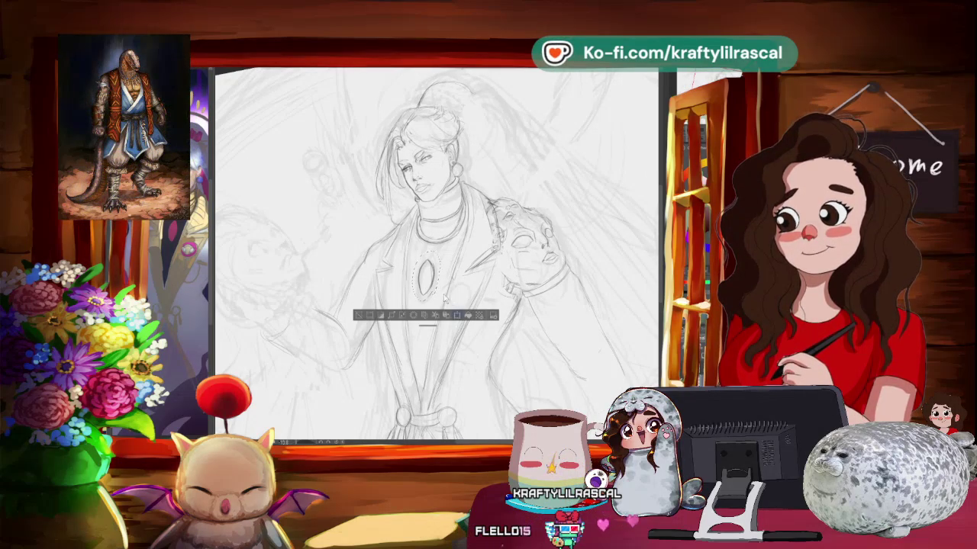
# - Transform the selected chest gem into a slimmer pointed oval and commit the change
pyautogui.click(455, 315)
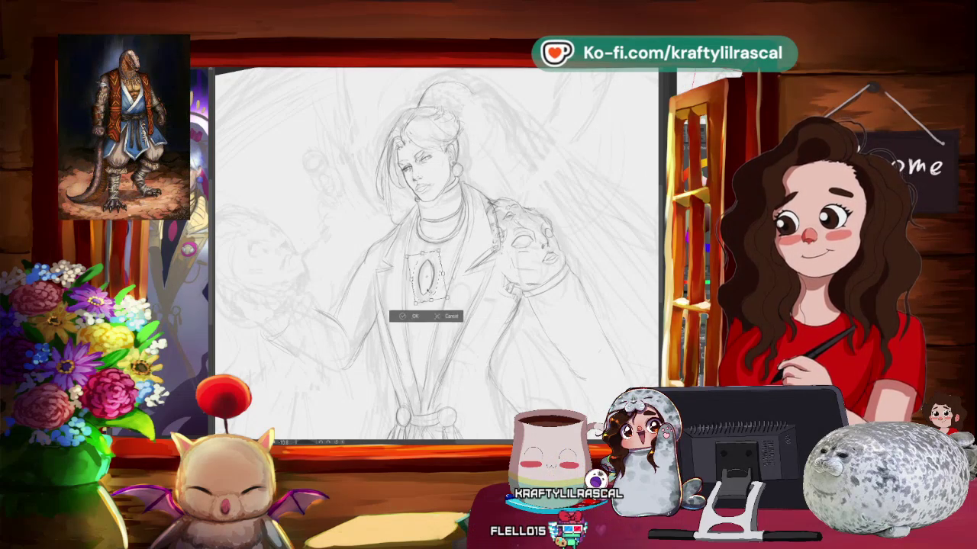
pyautogui.click(406, 311)
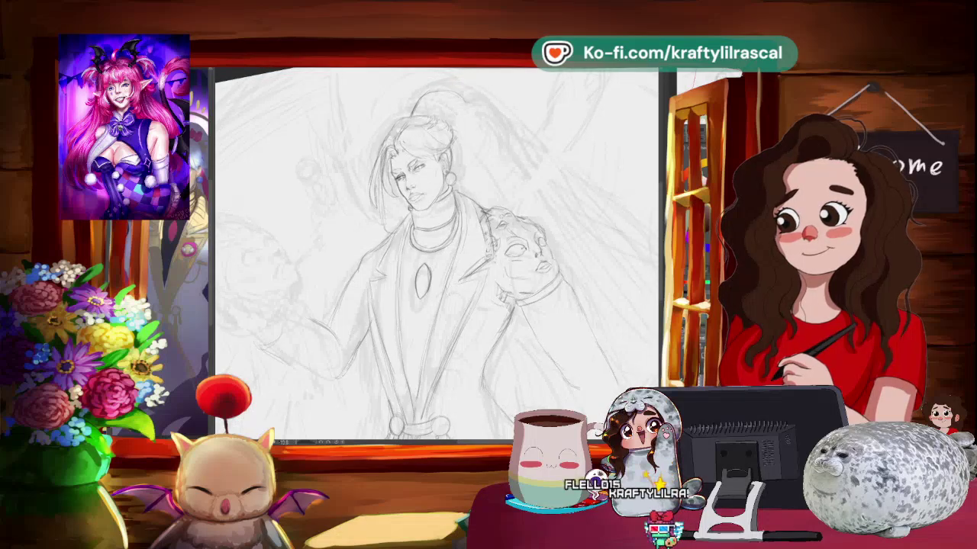
pyautogui.moveTo(435, 251); pyautogui.dragTo(458, 252)
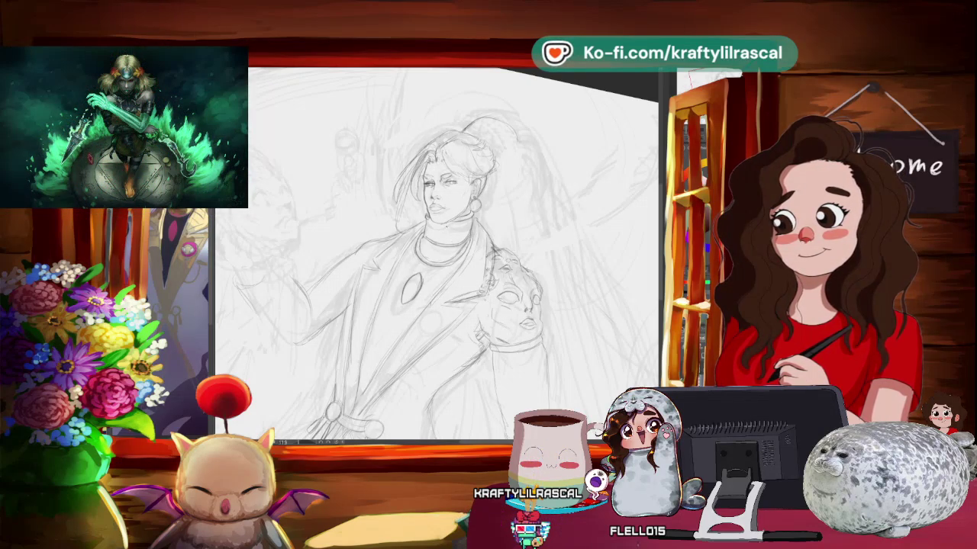
# - Rotate the sketch back and forth with the - and ^ keys while refining the neck and creature lines
pyautogui.scroll(2, 436, 253)
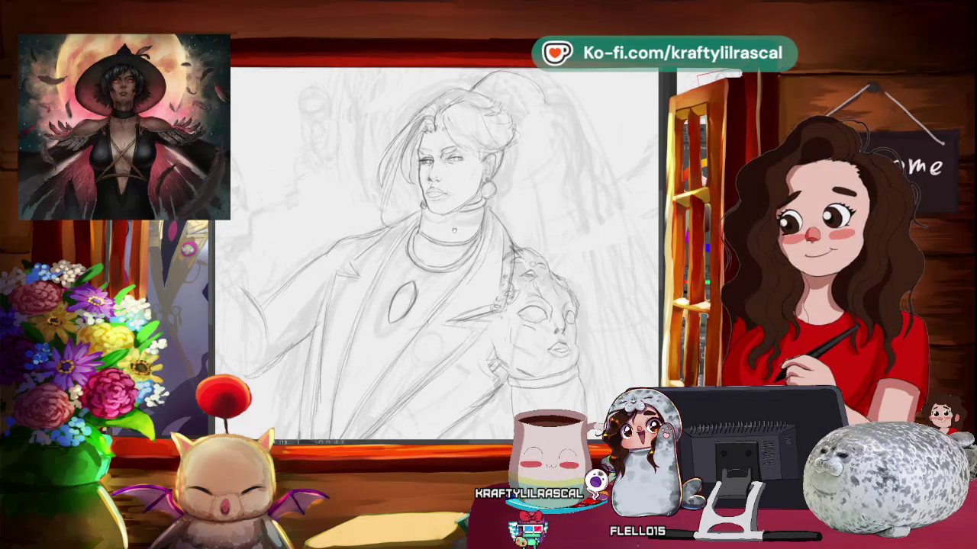
pyautogui.moveTo(458, 251); pyautogui.dragTo(427, 289)
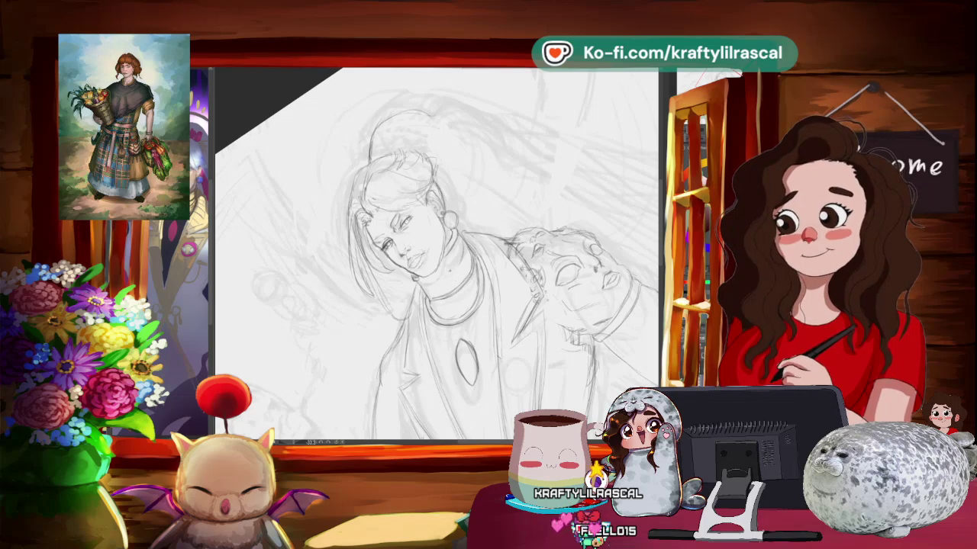
pyautogui.hotkey('ctrl', '0')
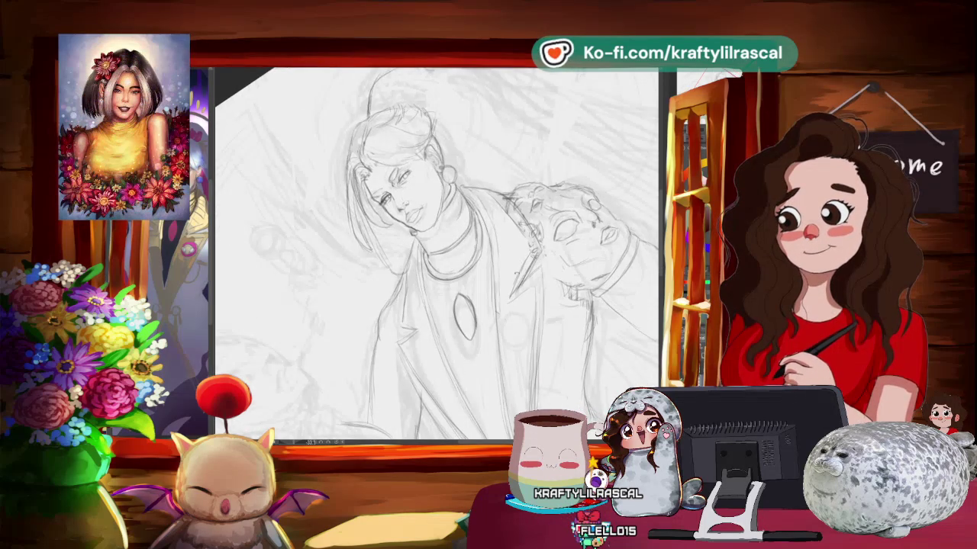
pyautogui.press('-')
pyautogui.press('-')
pyautogui.press('-')
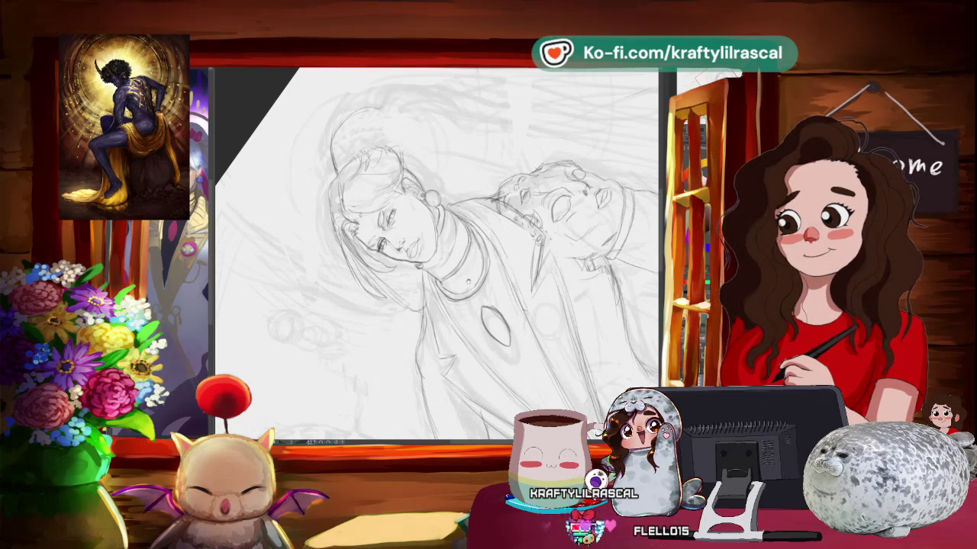
pyautogui.press('^')
pyautogui.press('^')
pyautogui.press('^')
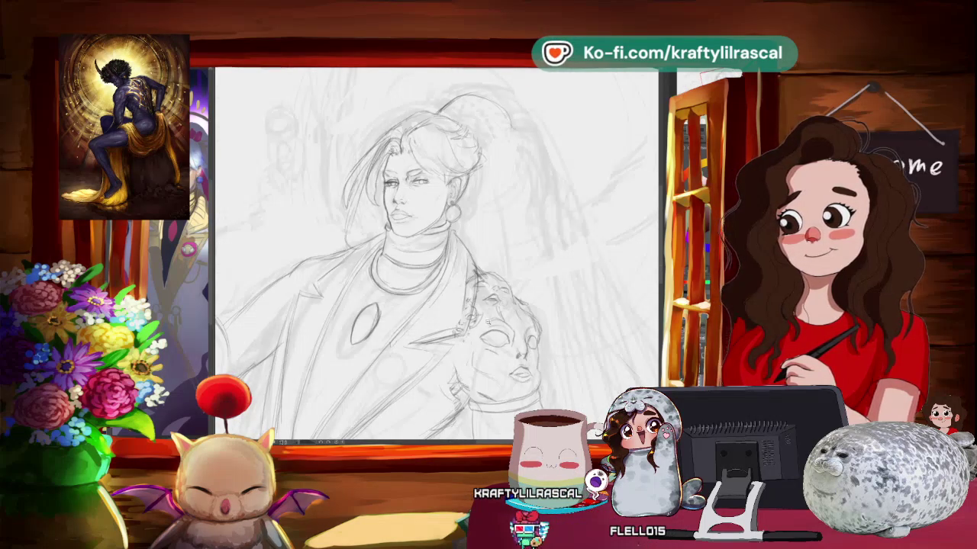
pyautogui.press('^')
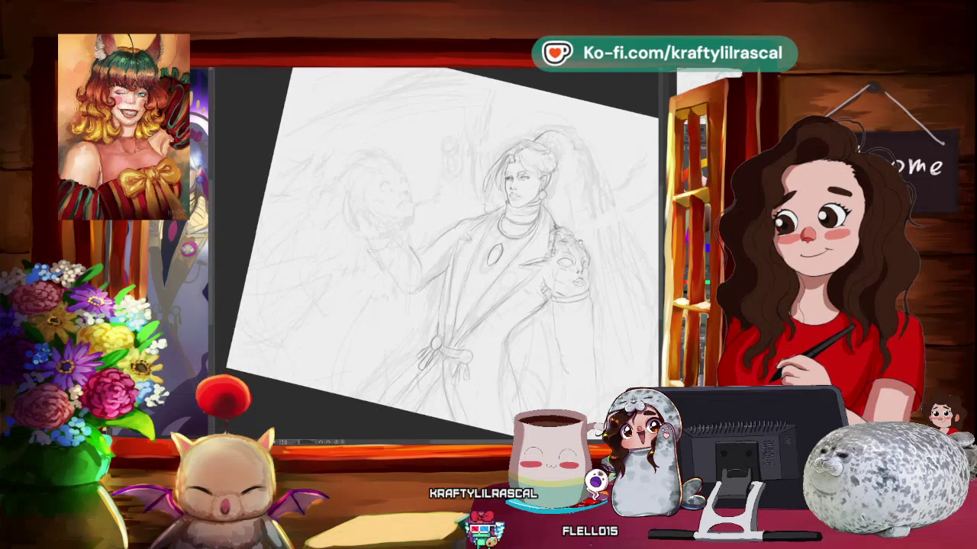
pyautogui.press('^')
pyautogui.press('^')
pyautogui.press('^')
pyautogui.press('^')
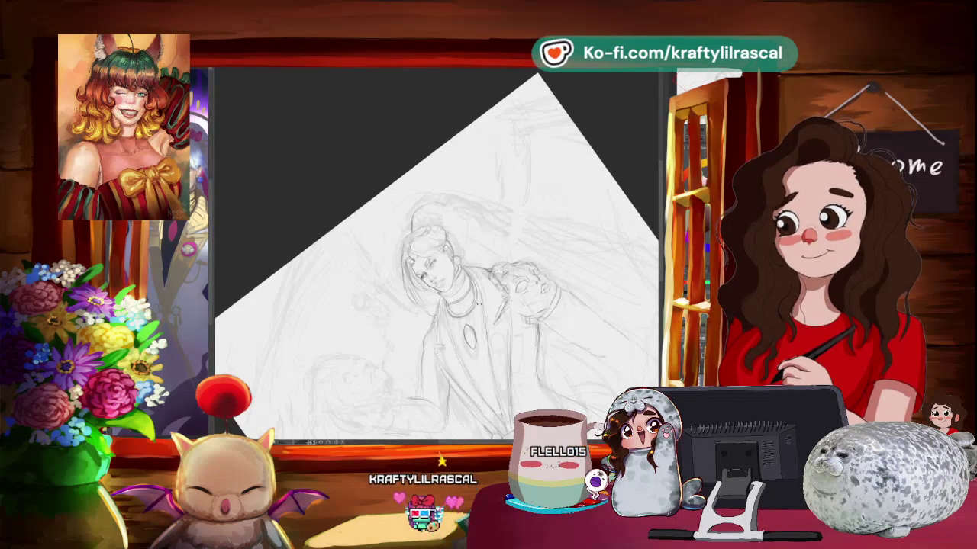
pyautogui.press('-')
pyautogui.press('-')
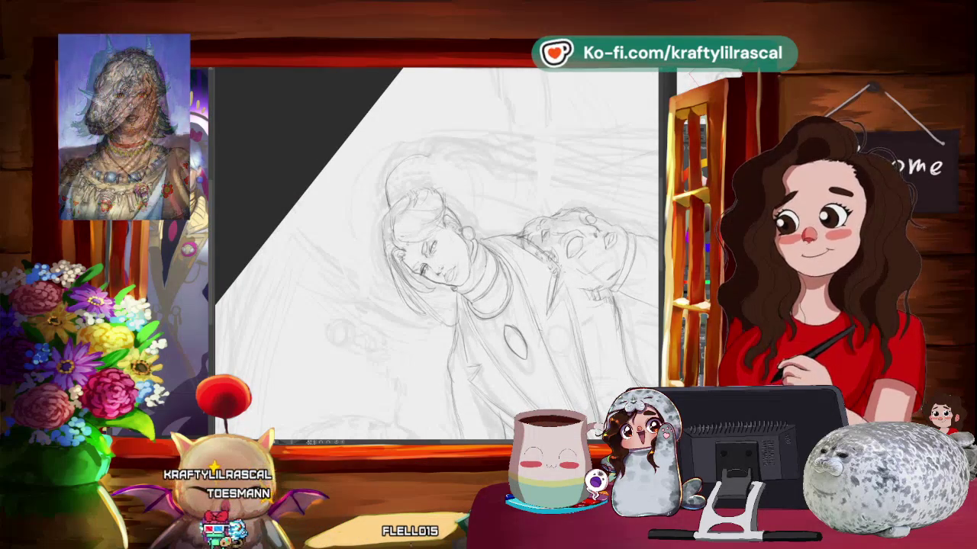
# - Turn the sketch upright and zoom out to bring the whole page back into view
pyautogui.moveTo(473, 152); pyautogui.dragTo(549, 229)
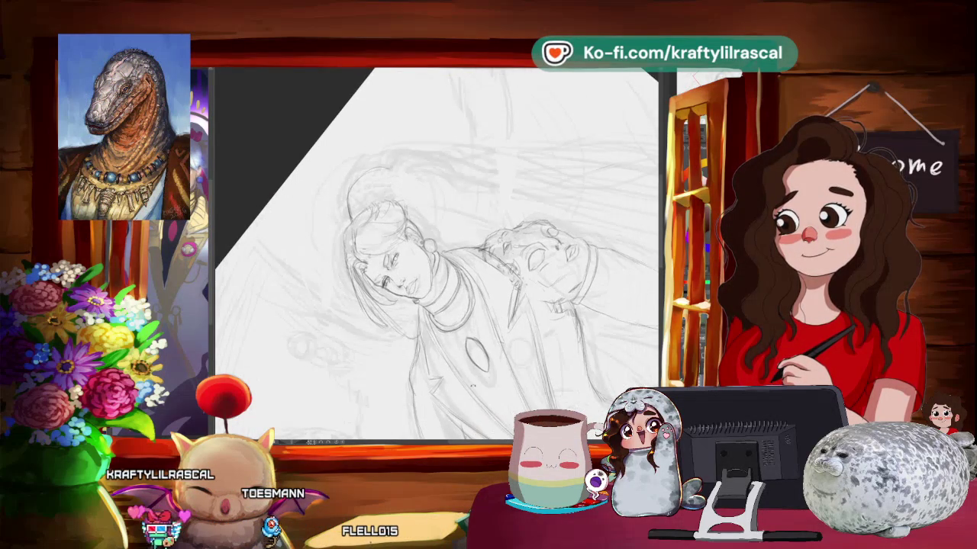
pyautogui.scroll(-1, 558, 305)
pyautogui.scroll(-1, 558, 306)
pyautogui.scroll(-1, 557, 305)
pyautogui.scroll(-2, 558, 305)
pyautogui.moveTo(558, 305); pyautogui.dragTo(539, 321)
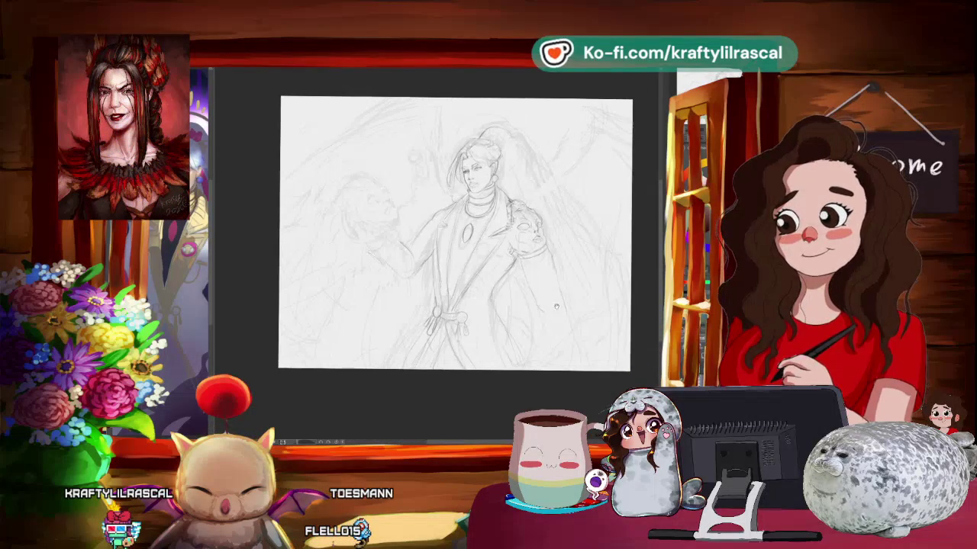
# - Zoom in on the belt knot at the waist and tilt the view slightly
pyautogui.scroll(1, 494, 313)
pyautogui.scroll(1, 493, 313)
pyautogui.scroll(1, 495, 316)
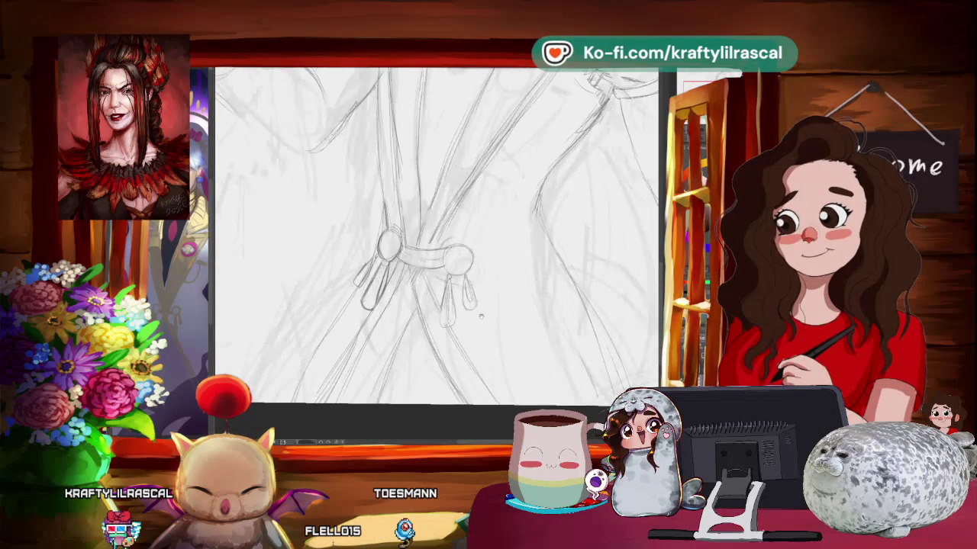
pyautogui.scroll(1, 497, 320)
pyautogui.moveTo(496, 319); pyautogui.dragTo(488, 336)
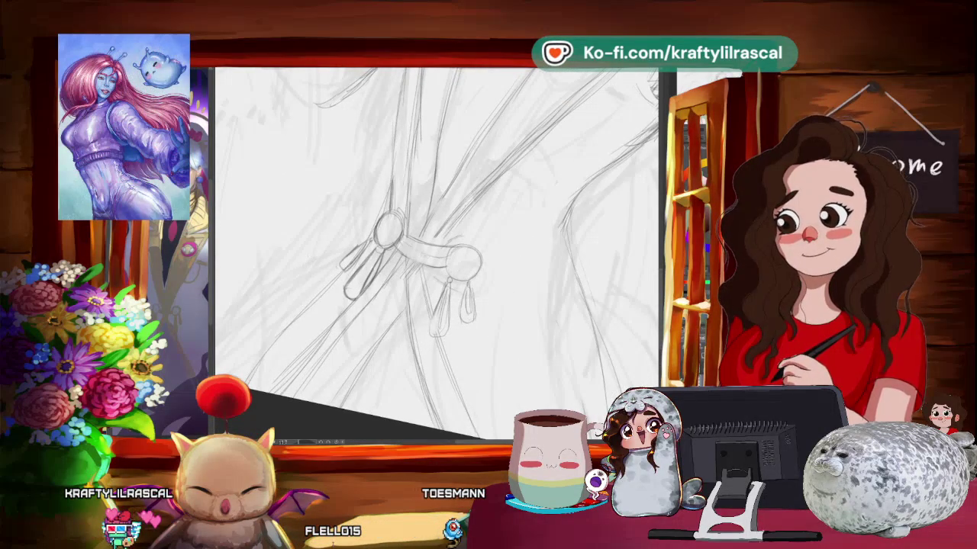
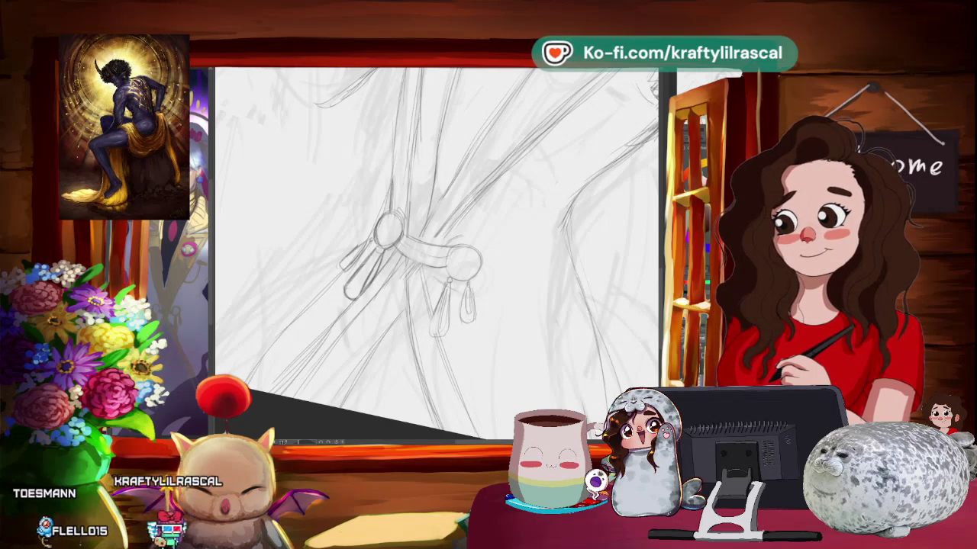
# - Pan, zoom and tilt the view around the belt, then reset it upright to the whole page
pyautogui.moveTo(492, 299)
pyautogui.mouseDown()
pyautogui.moveTo(589, 255)
pyautogui.moveTo(603, 275)
pyautogui.mouseUp()
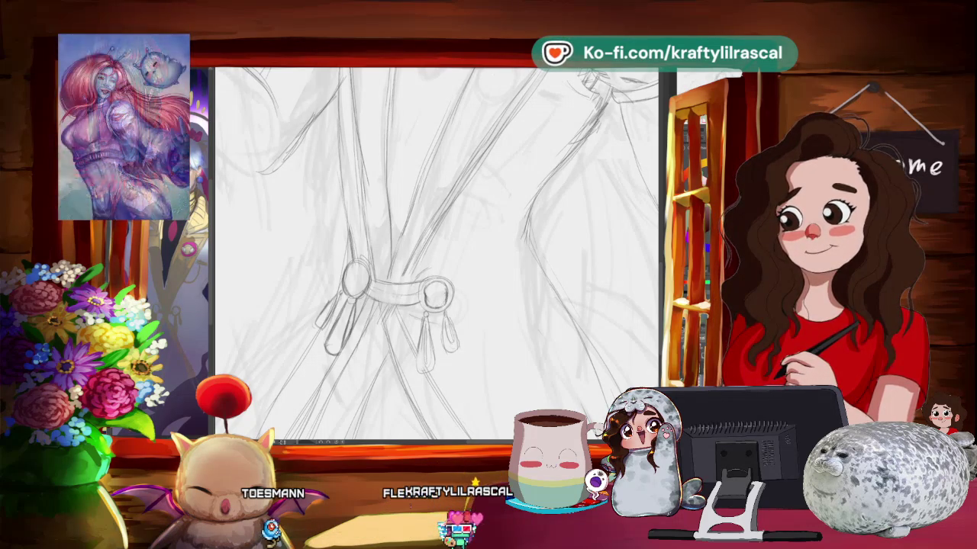
pyautogui.scroll(-2, 471, 297)
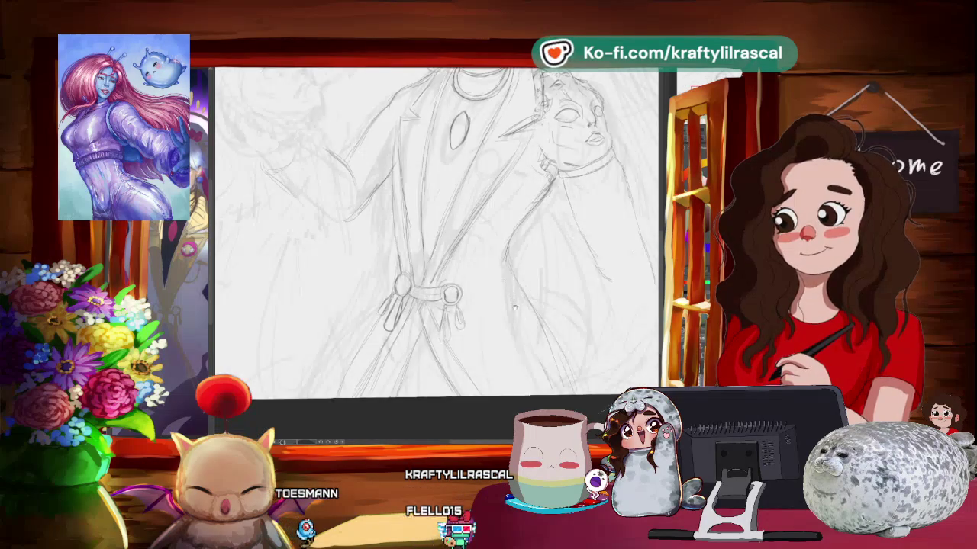
pyautogui.moveTo(513, 307); pyautogui.dragTo(513, 256)
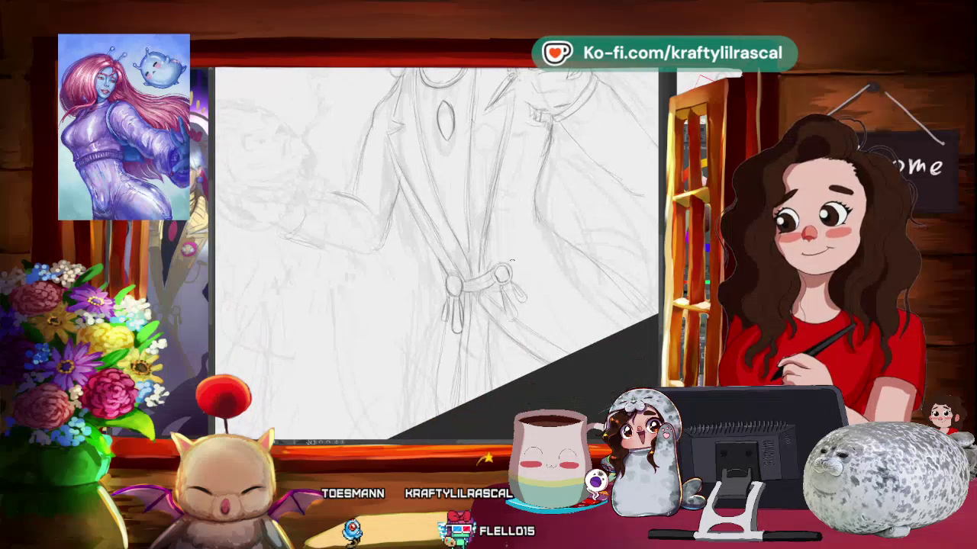
pyautogui.moveTo(512, 257); pyautogui.dragTo(527, 229)
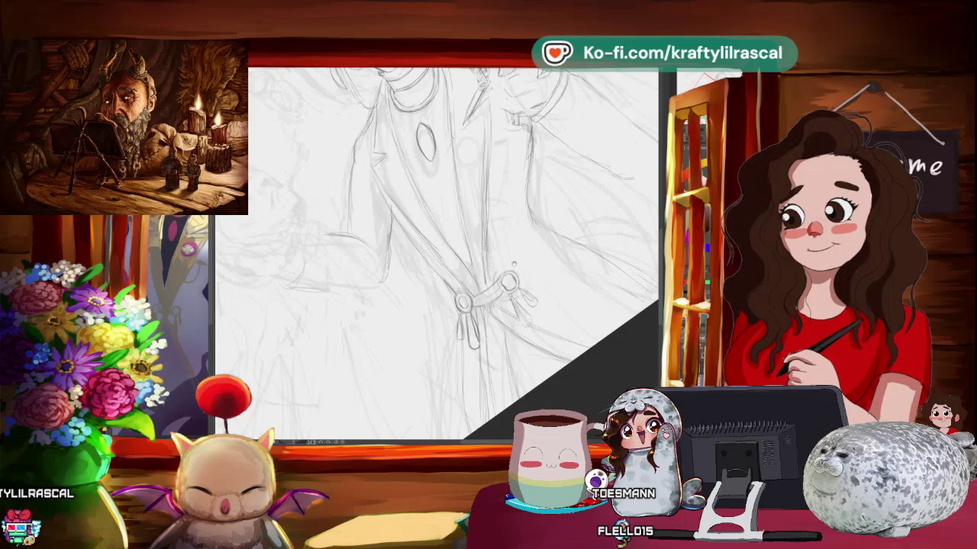
pyautogui.scroll(-5, 436, 254)
pyautogui.press('-')
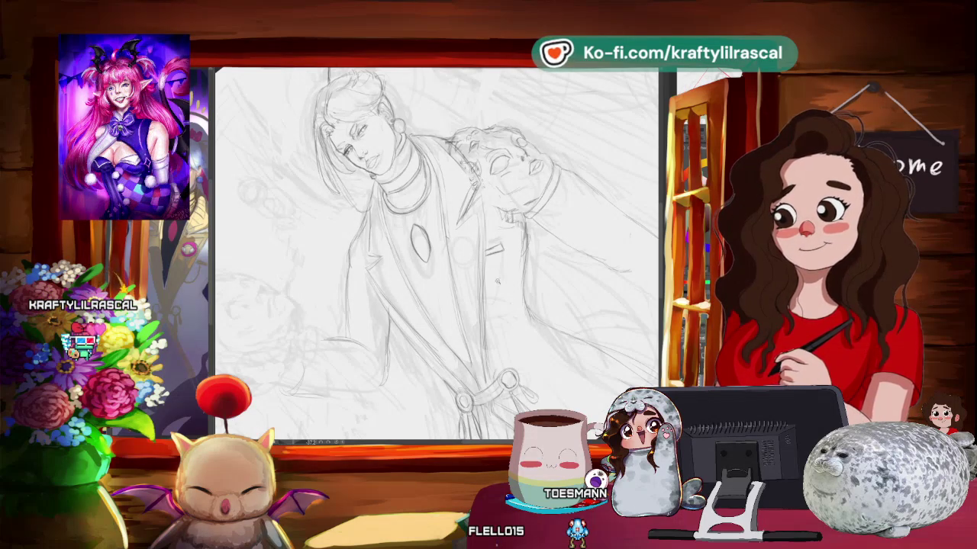
pyautogui.hotkey('ctrl', '0')
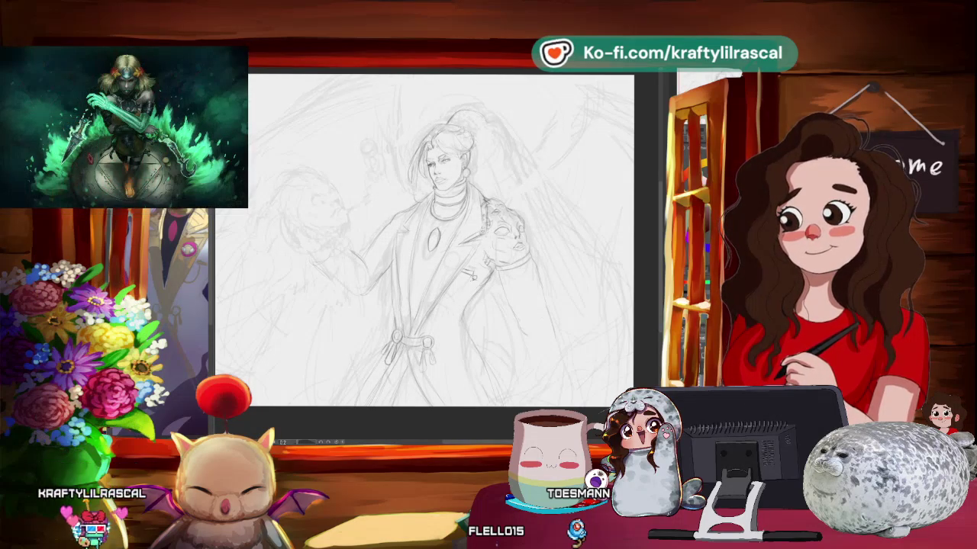
# - Lasso the small chest detail, restore the dropped selection, and apply a transform to it
pyautogui.moveTo(446, 256); pyautogui.dragTo(492, 278)
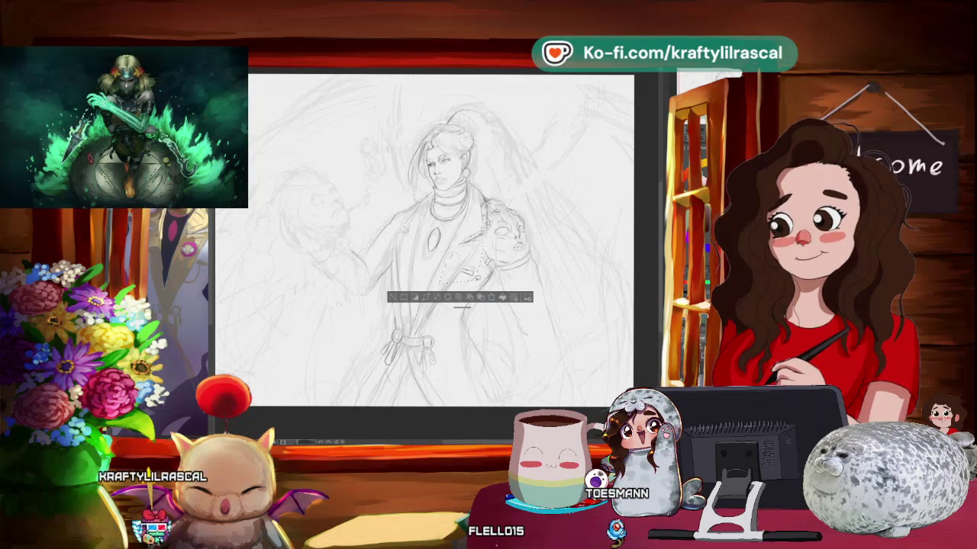
pyautogui.click(396, 297)
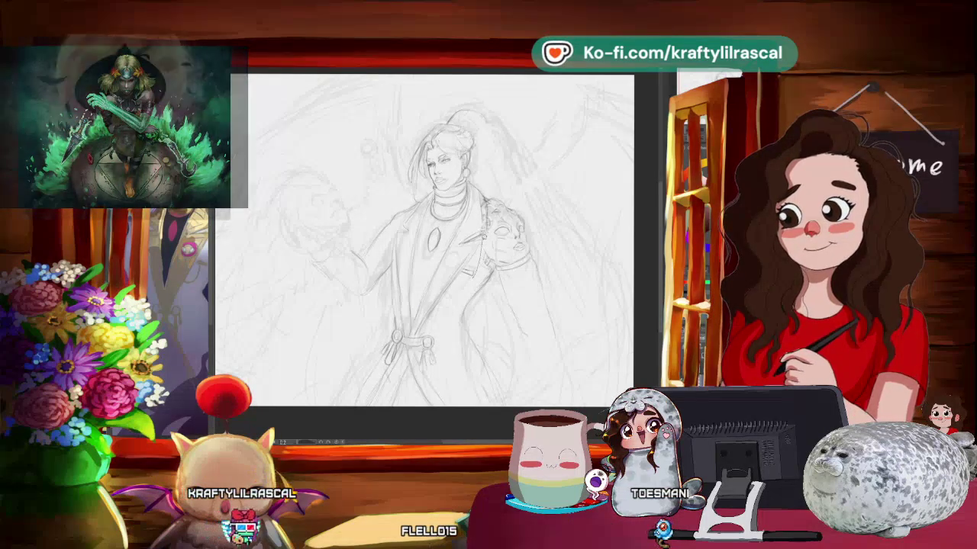
pyautogui.hotkey('ctrl', 'z')
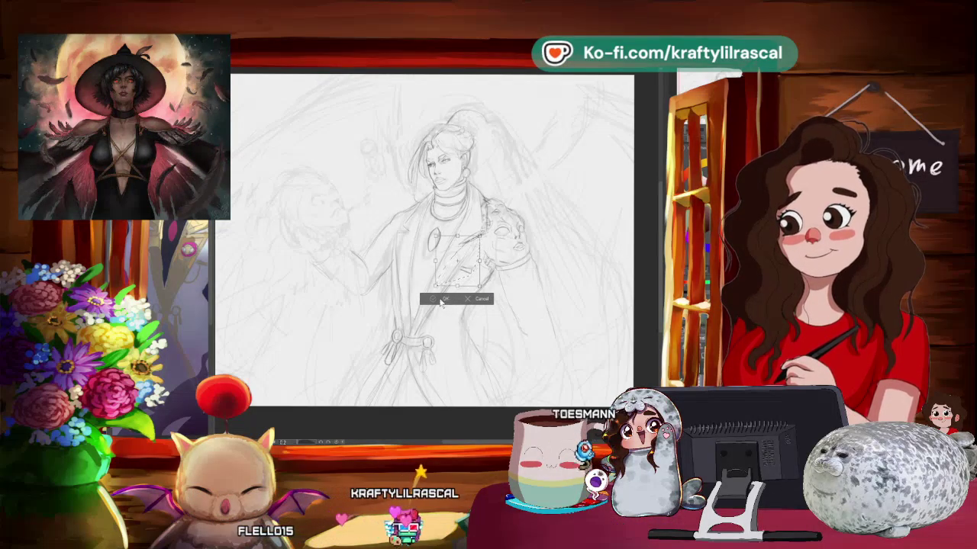
pyautogui.click(443, 300)
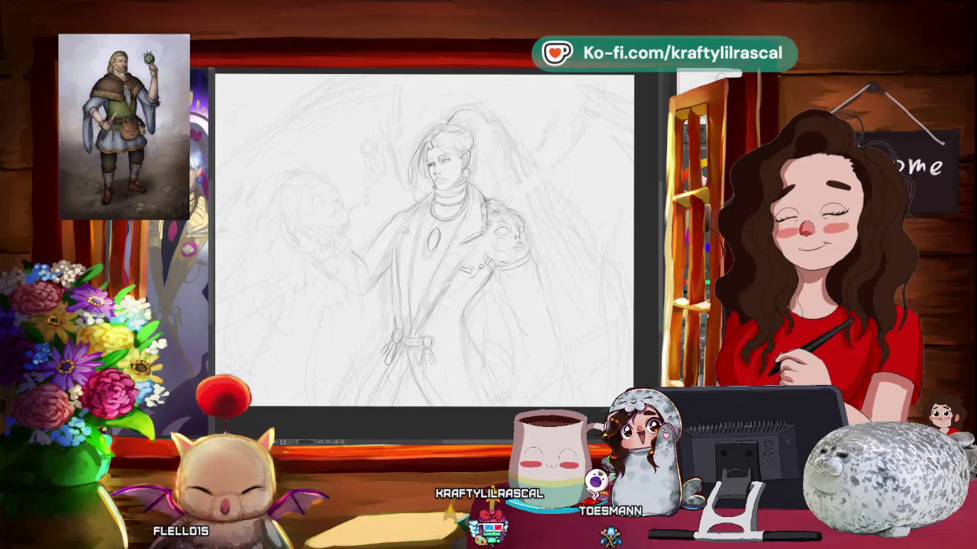
pyautogui.hotkey('ctrl', 'z')
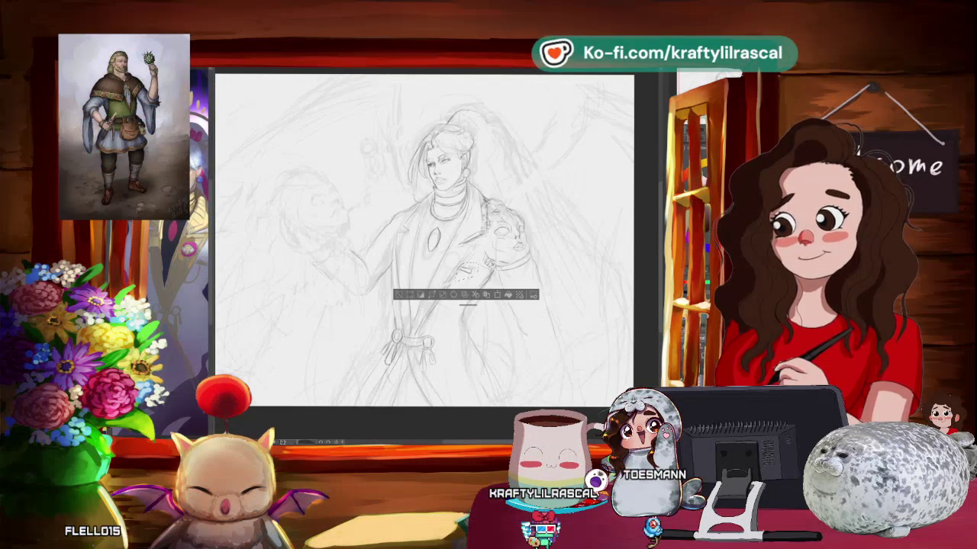
pyautogui.click(441, 295)
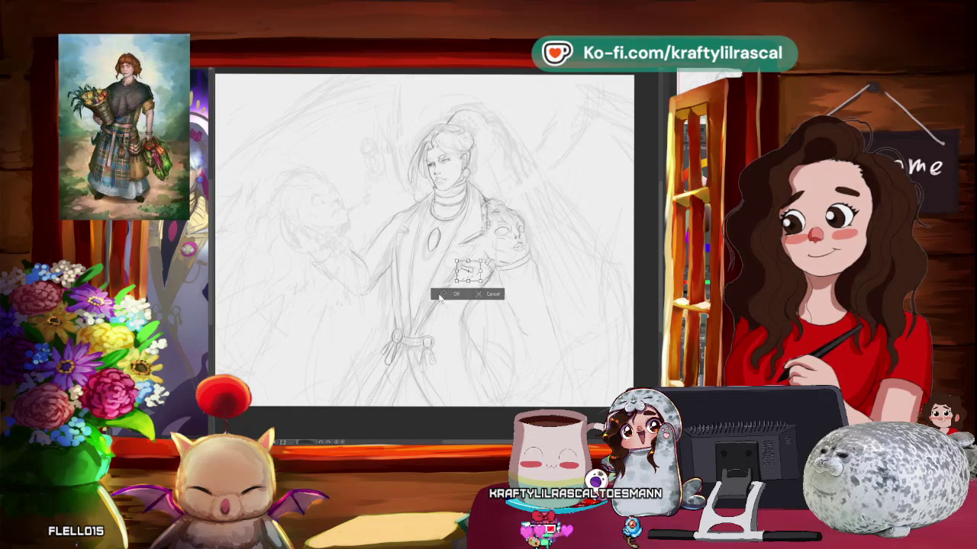
pyautogui.click(455, 294)
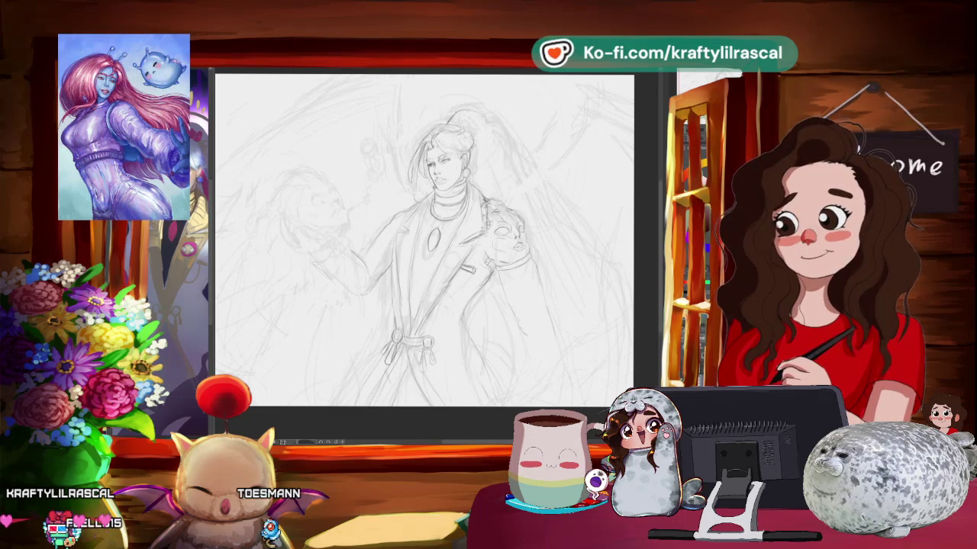
# - Zoom in on the coat's chest, sketch a round button above the strap, and reset the view upright
pyautogui.scroll(-2, 424, 240)
pyautogui.moveTo(498, 335); pyautogui.dragTo(479, 292)
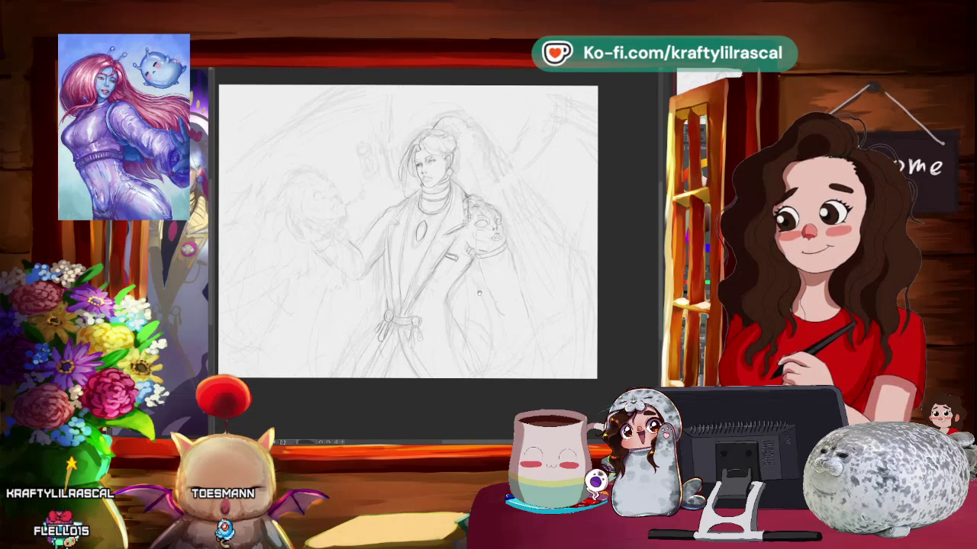
pyautogui.scroll(2, 470, 114)
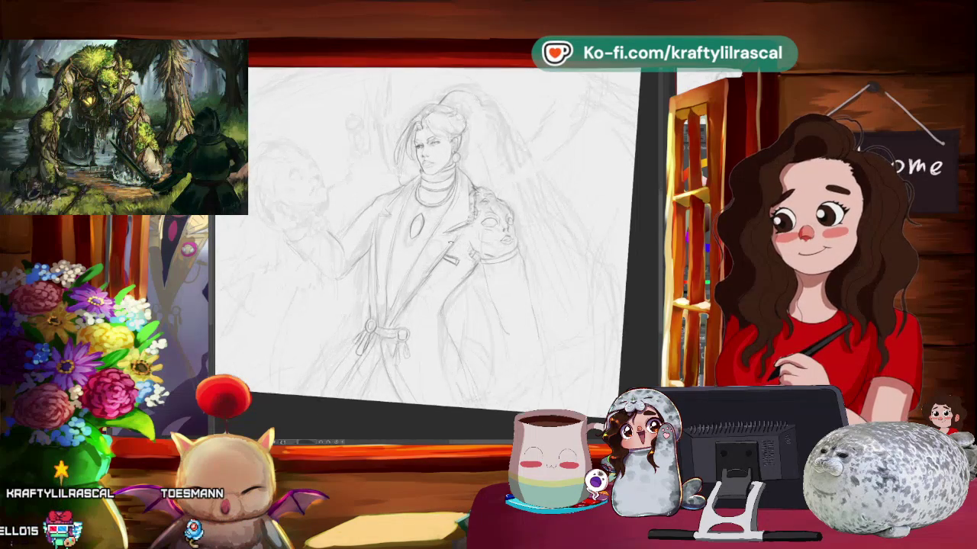
pyautogui.scroll(1, 427, 251)
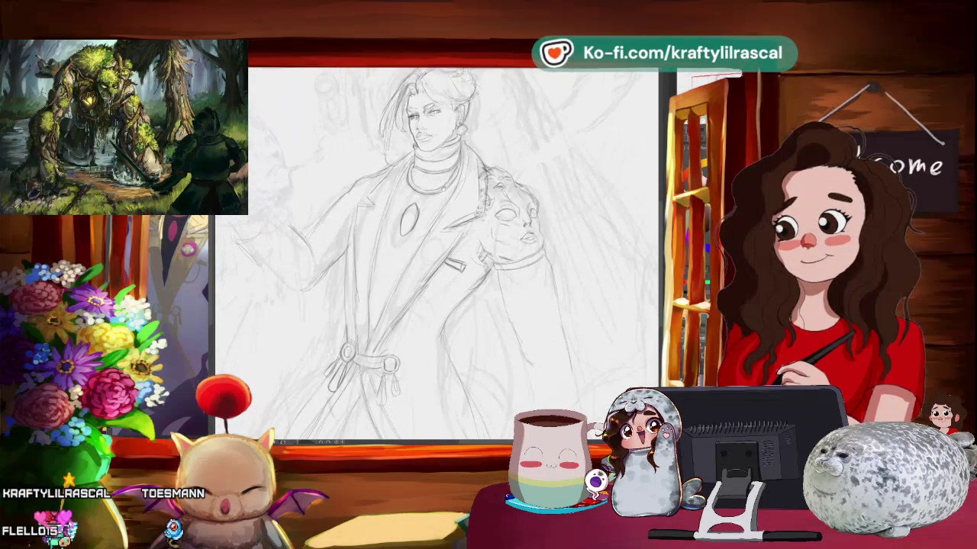
pyautogui.scroll(1, 427, 252)
pyautogui.scroll(1, 427, 251)
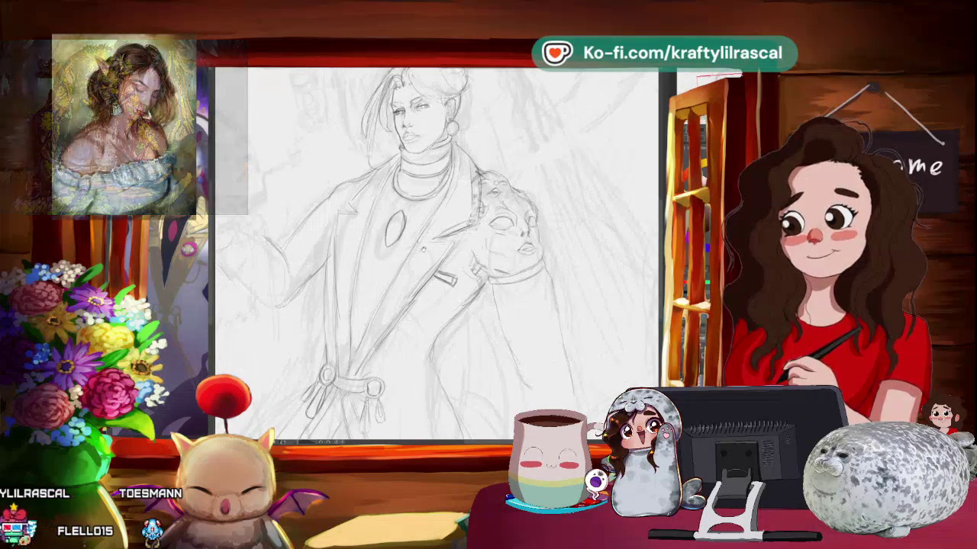
pyautogui.scroll(1, 427, 252)
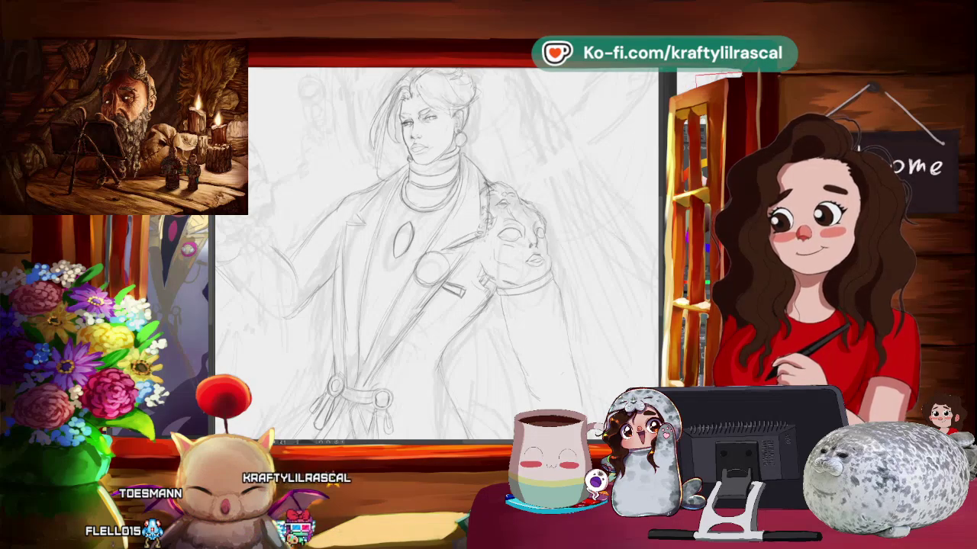
pyautogui.moveTo(435, 251)
pyautogui.mouseDown()
pyautogui.moveTo(458, 229)
pyautogui.moveTo(442, 260)
pyautogui.mouseUp()
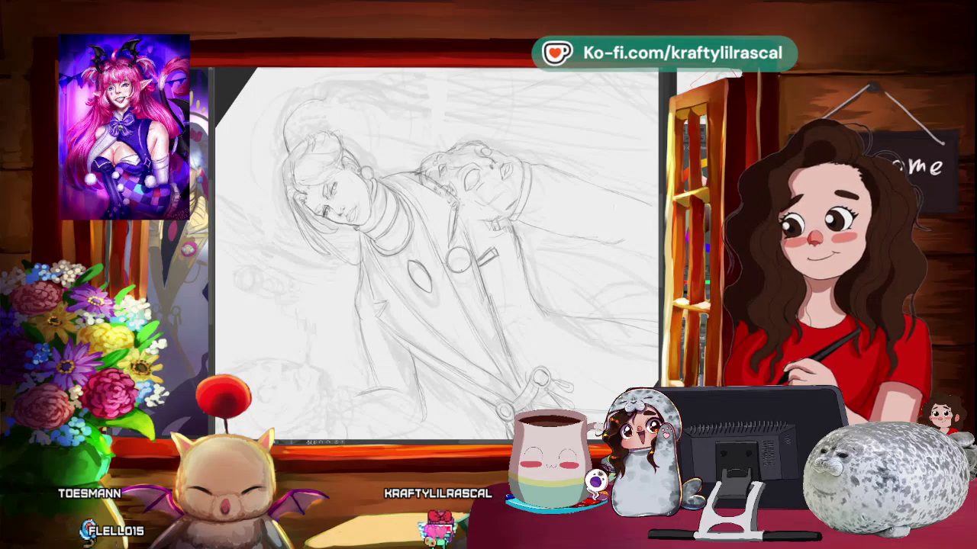
pyautogui.press('Escape')
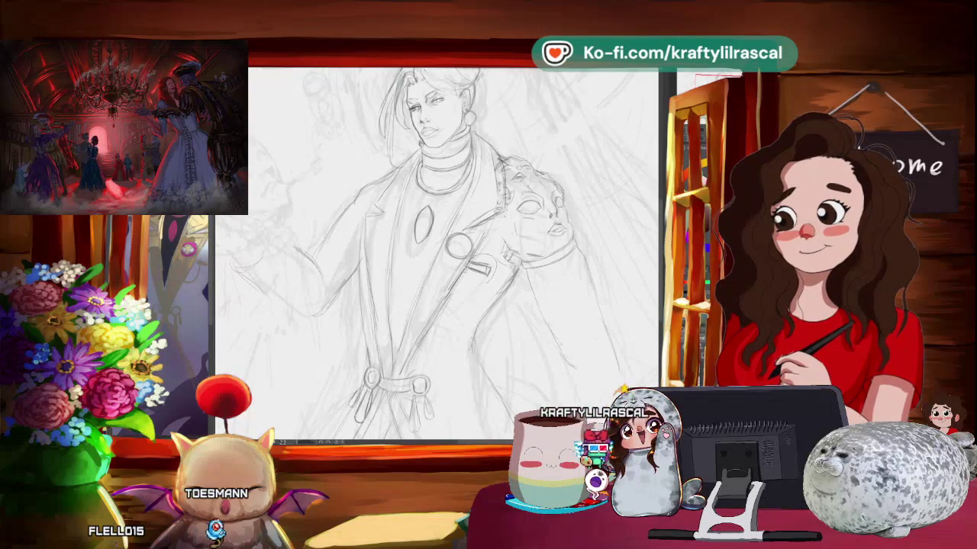
# - Select the small strap and nudge it slightly up and right
pyautogui.moveTo(461, 256); pyautogui.dragTo(488, 276)
pyautogui.hotkey('ctrl', 't')
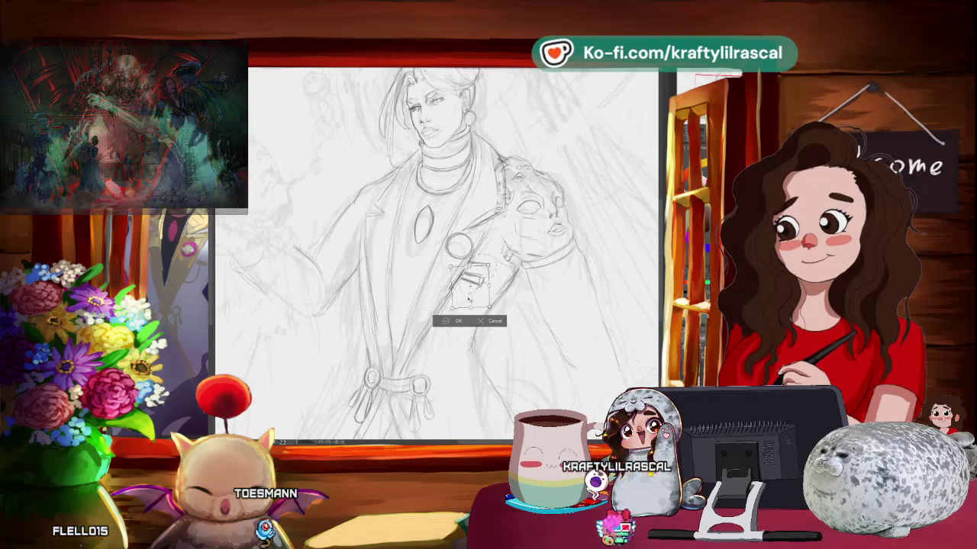
pyautogui.moveTo(467, 303); pyautogui.dragTo(473, 296)
pyautogui.click(458, 317)
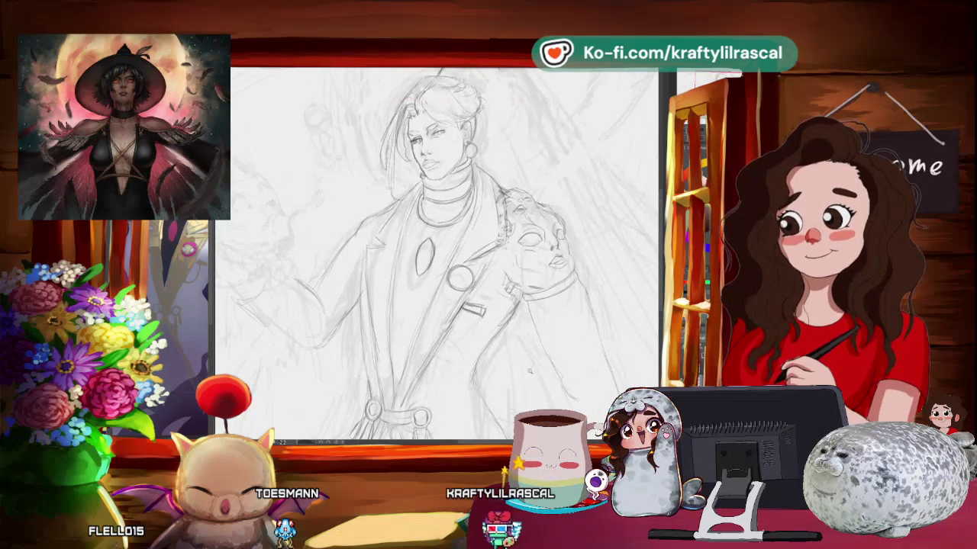
# - Zoom in on the chest and move the round button up a little
pyautogui.scroll(1, 531, 350)
pyautogui.scroll(1, 584, 331)
pyautogui.moveTo(583, 331); pyautogui.dragTo(337, 263)
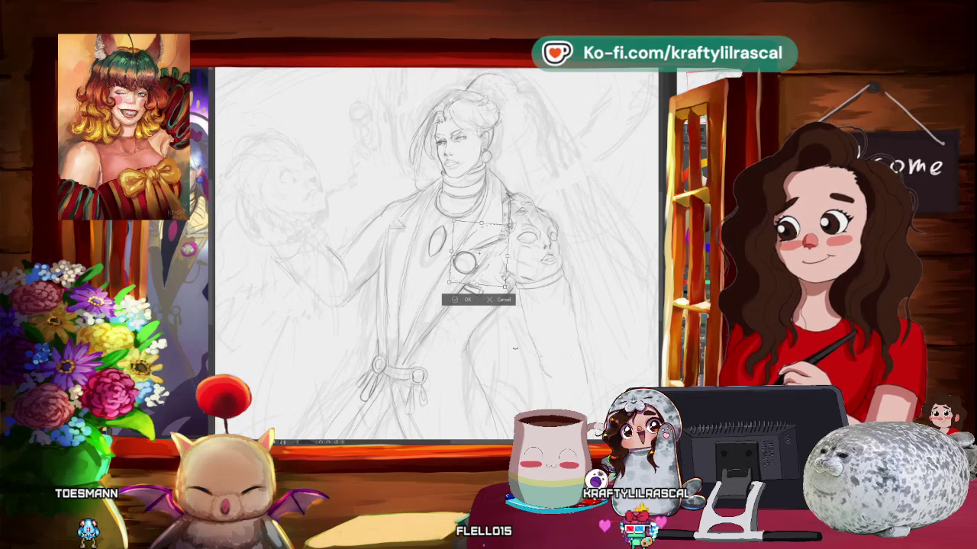
pyautogui.click(499, 300)
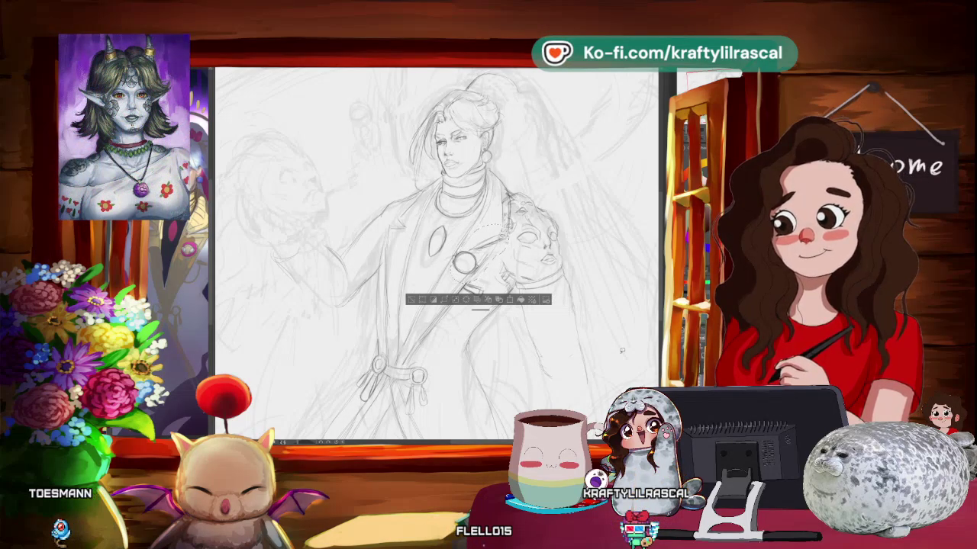
pyautogui.hotkey('ctrl', 't')
pyautogui.moveTo(489, 263); pyautogui.dragTo(494, 251)
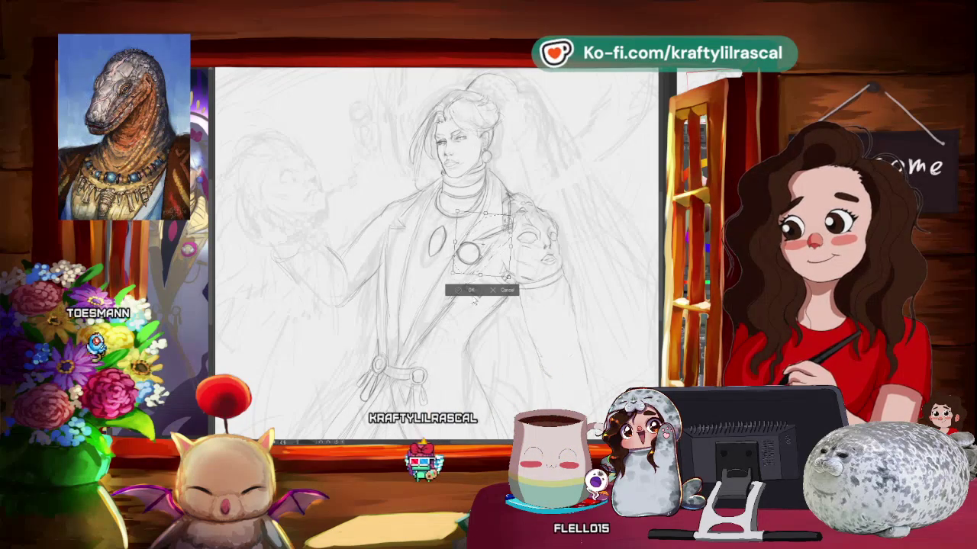
pyautogui.click(473, 290)
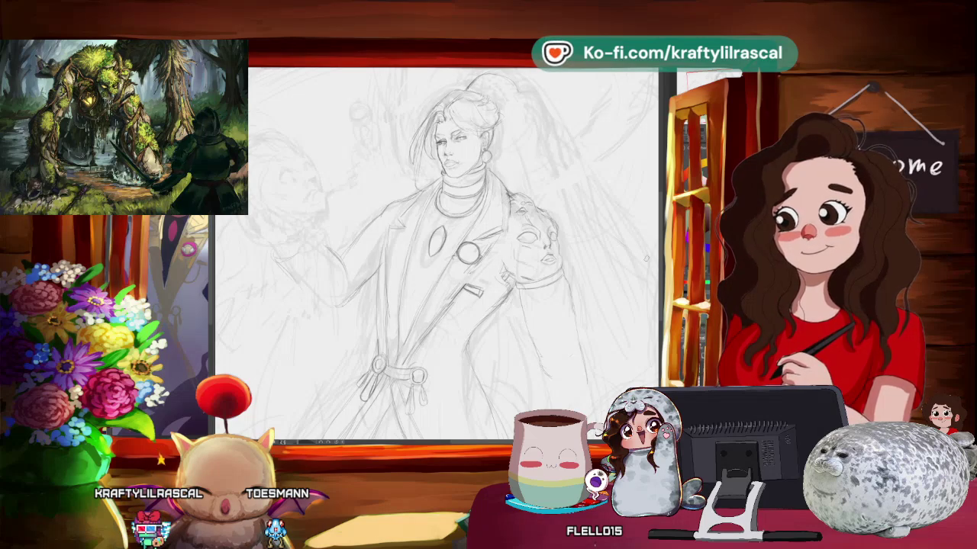
# - Rotate and zoom the view to inspect the belted-coat figure from several angles
pyautogui.moveTo(534, 153); pyautogui.dragTo(560, 183)
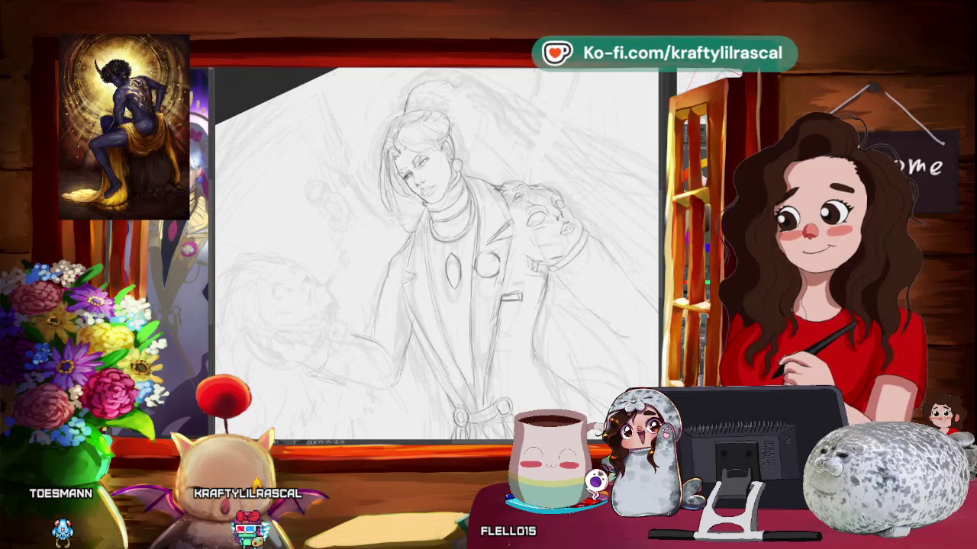
pyautogui.moveTo(434, 252); pyautogui.dragTo(457, 229)
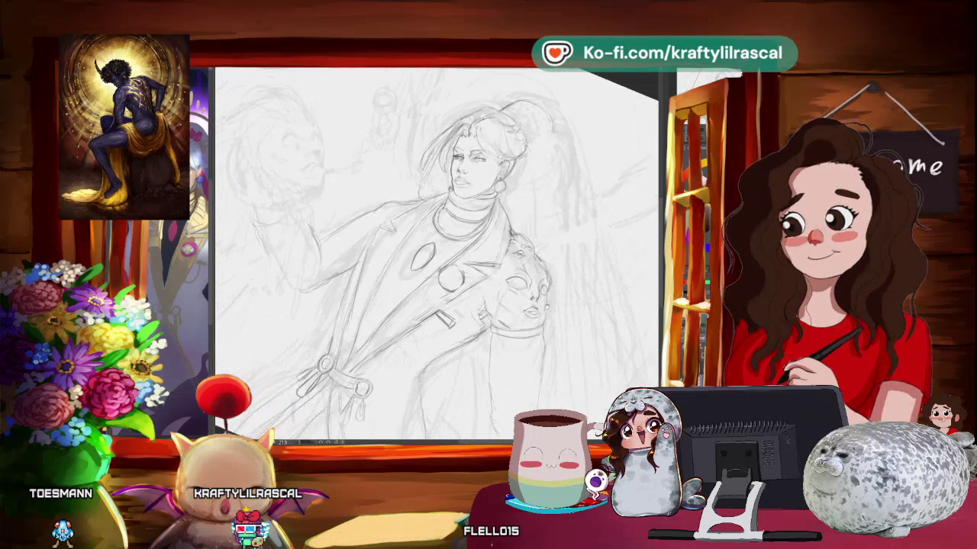
pyautogui.scroll(2, 435, 251)
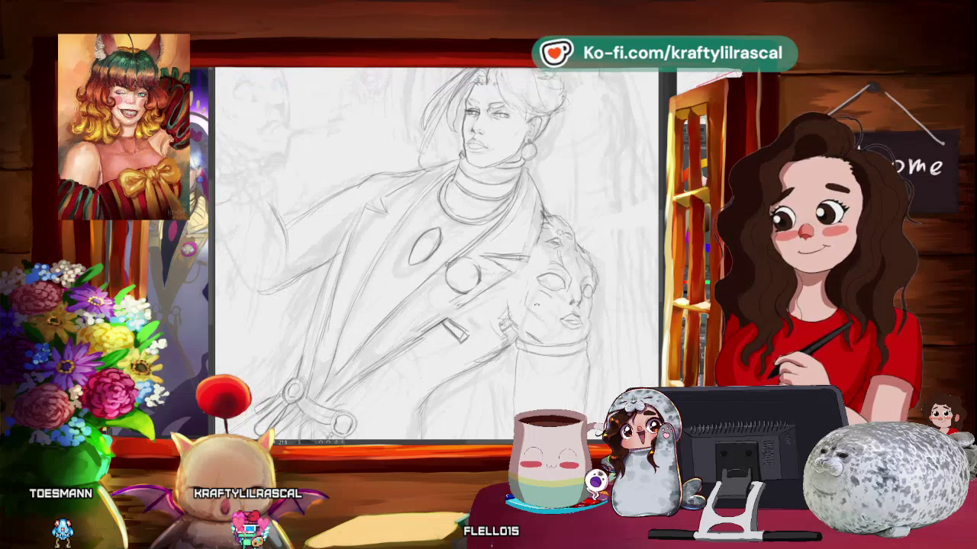
pyautogui.moveTo(221, 252); pyautogui.dragTo(162, 250)
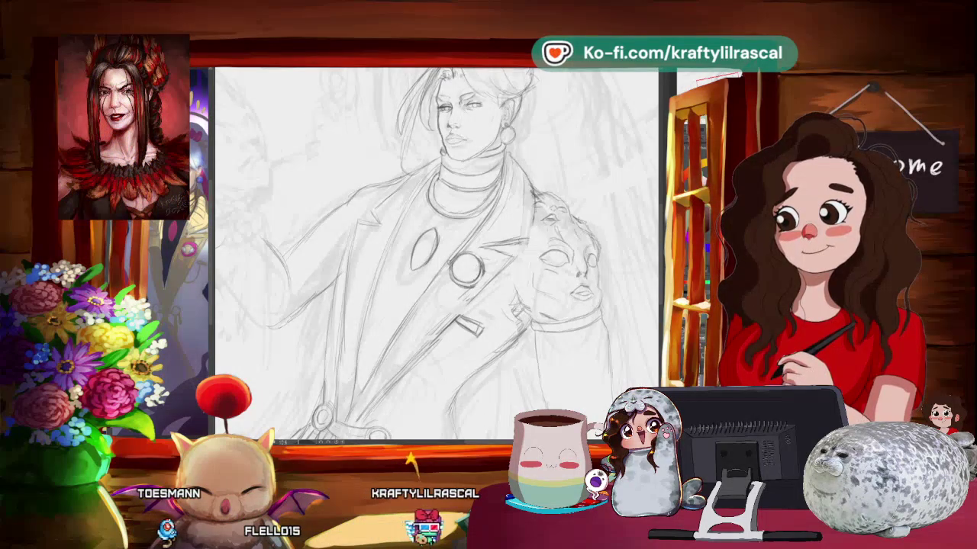
pyautogui.scroll(-3, 437, 254)
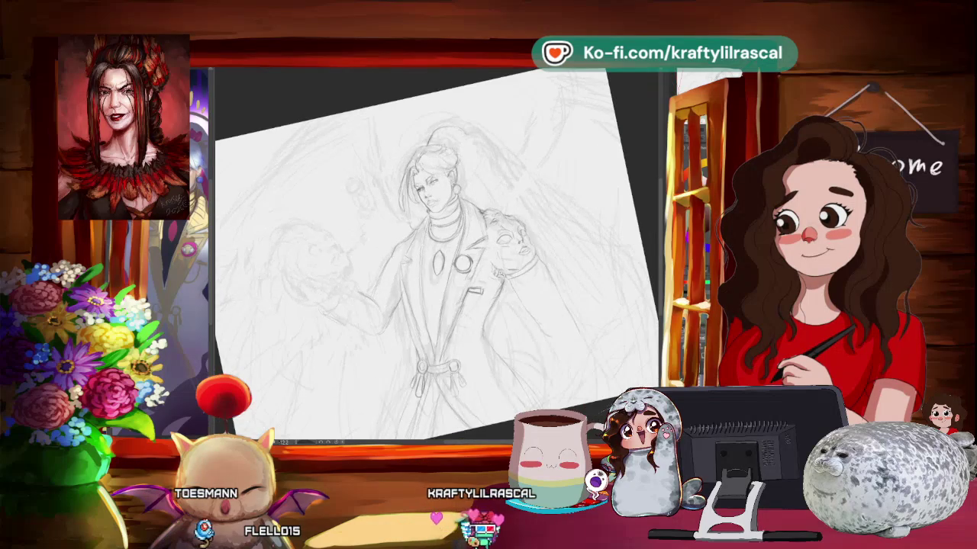
pyautogui.scroll(3, 437, 254)
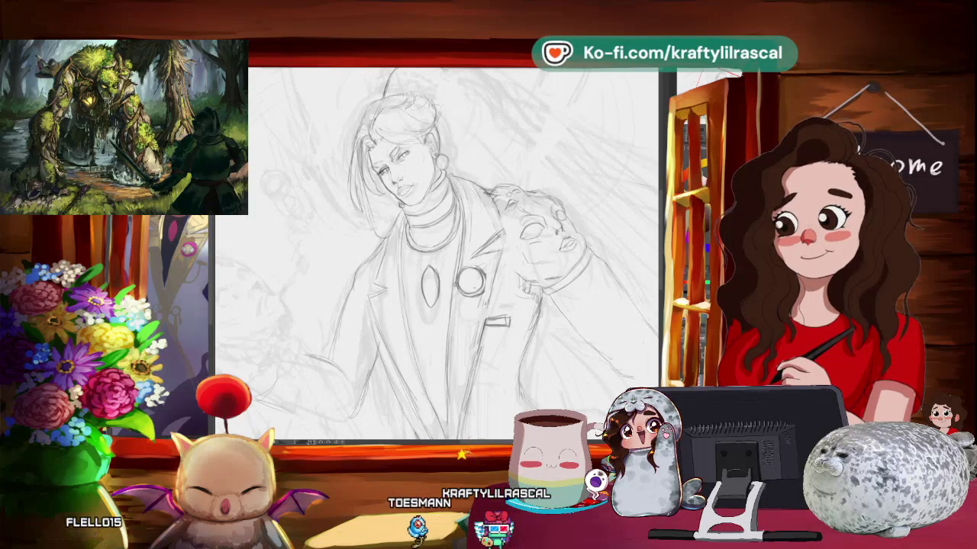
pyautogui.scroll(1, 471, 283)
pyautogui.scroll(1, 470, 282)
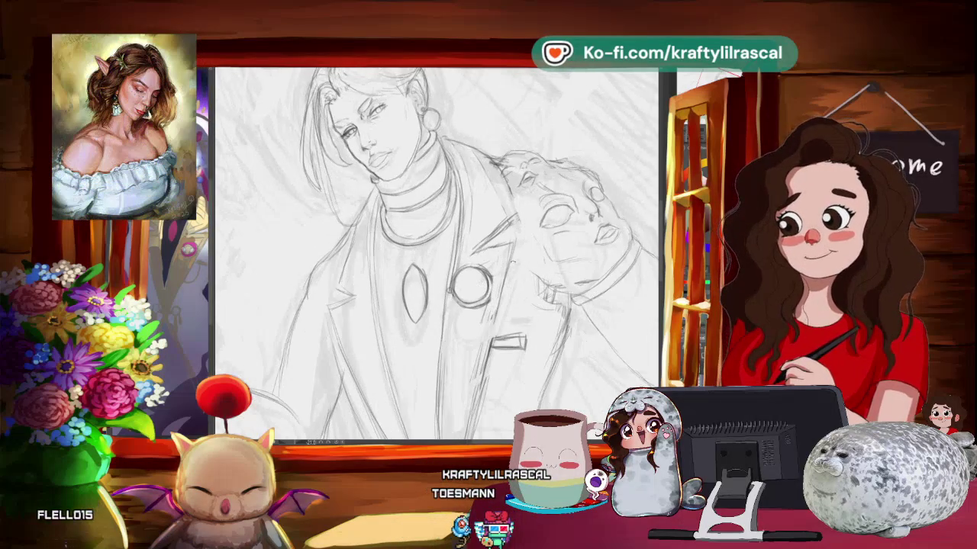
pyautogui.press('-')
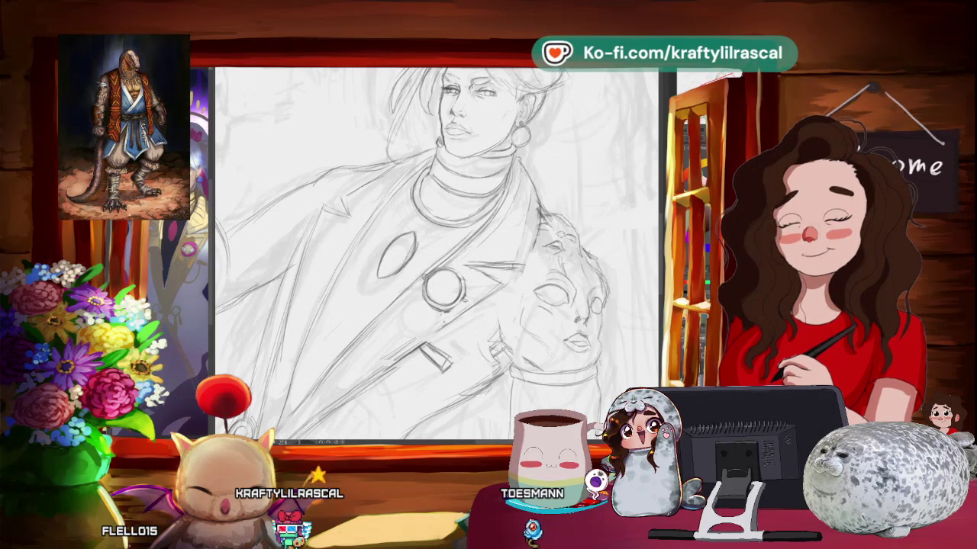
pyautogui.moveTo(489, 251)
pyautogui.mouseDown()
pyautogui.moveTo(510, 299)
pyautogui.moveTo(499, 233)
pyautogui.mouseUp()
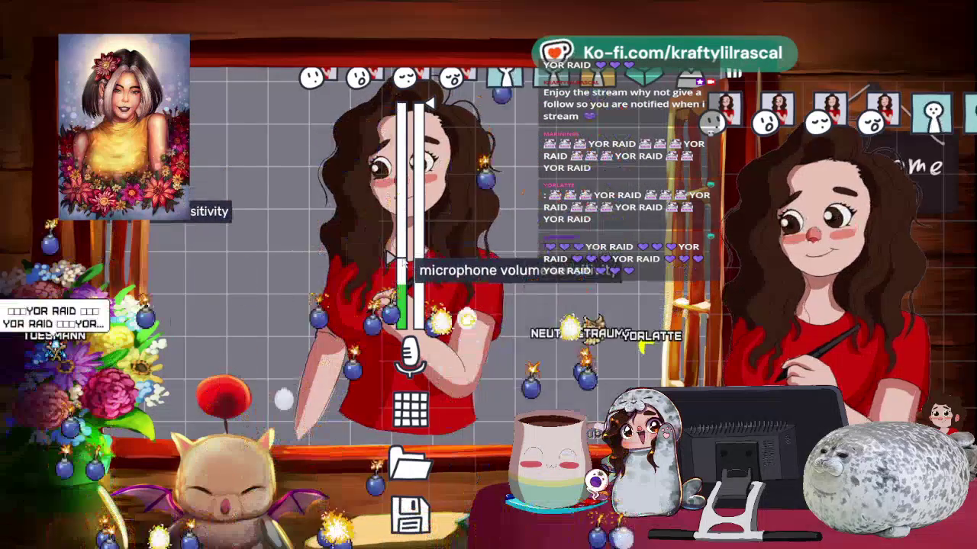
# - Check the microphone input device and adjust the microphone volume sensitivity slider
pyautogui.click(411, 355)
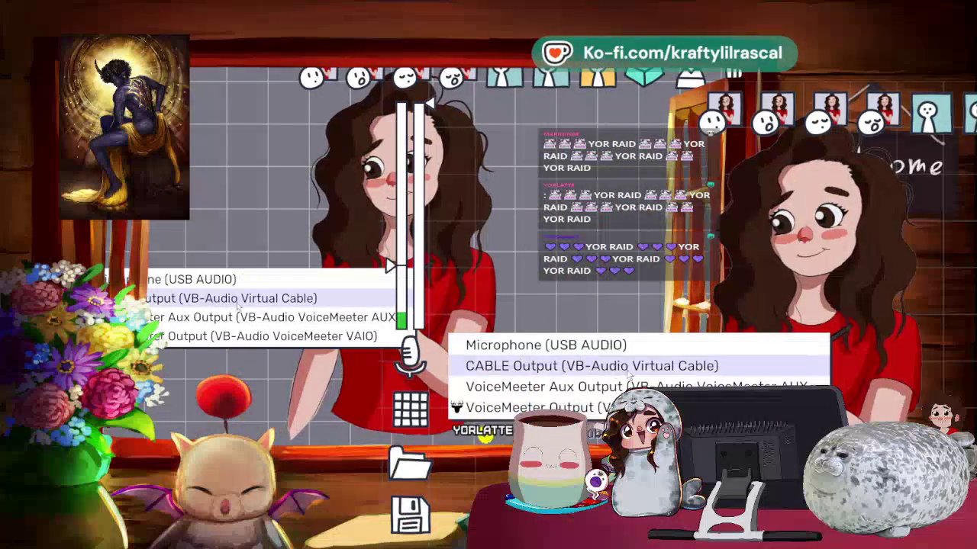
pyautogui.click(524, 343)
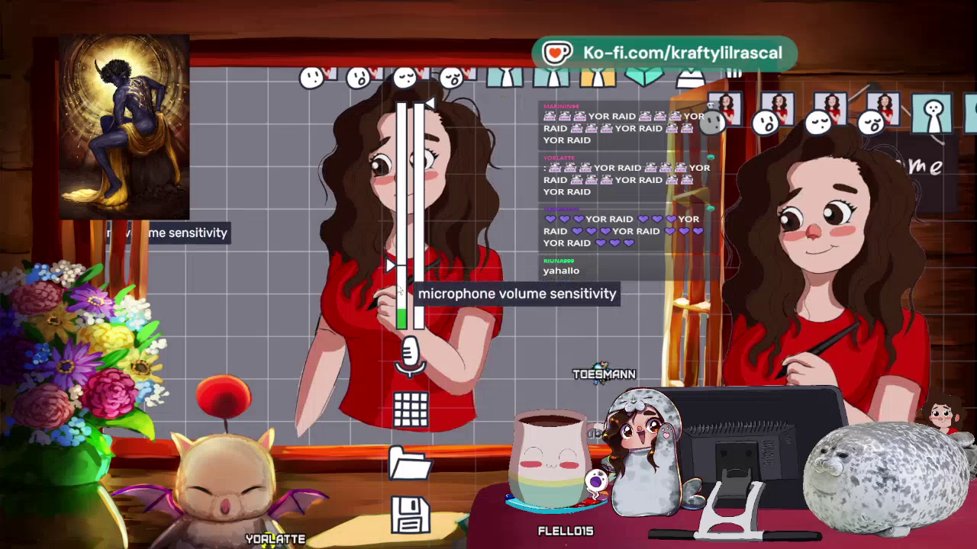
pyautogui.moveTo(390, 265); pyautogui.dragTo(397, 298)
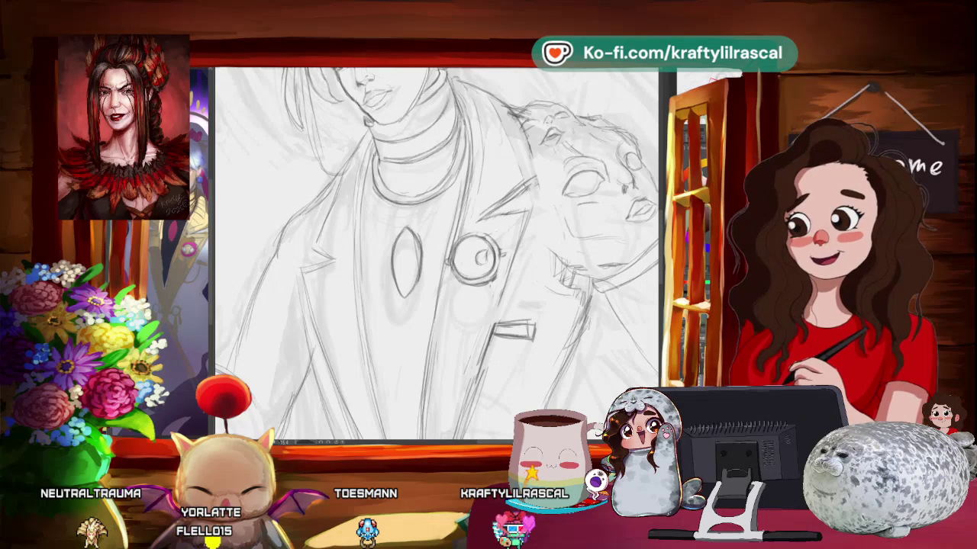
# - Zoom out to the whole page, reduce the canvas tilt, and sketch lines in the lower-right wing area
pyautogui.hotkey('ctrl', '-')
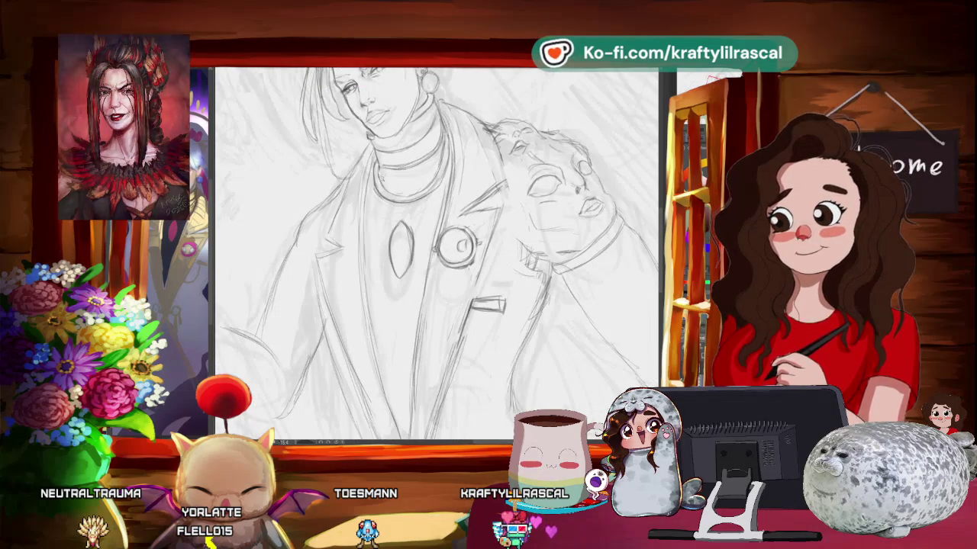
pyautogui.hotkey('ctrl', '-')
pyautogui.moveTo(422, 112); pyautogui.dragTo(434, 114)
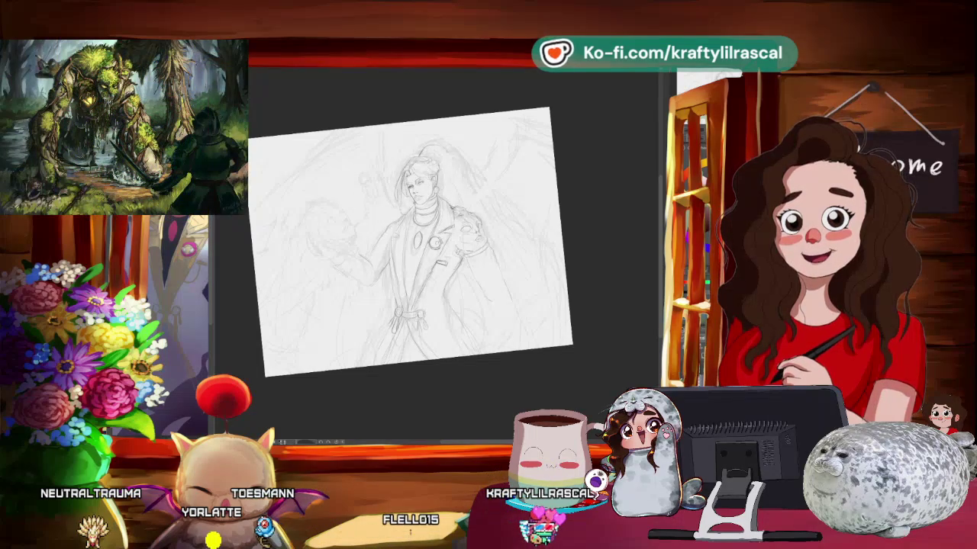
pyautogui.moveTo(546, 245); pyautogui.dragTo(526, 344)
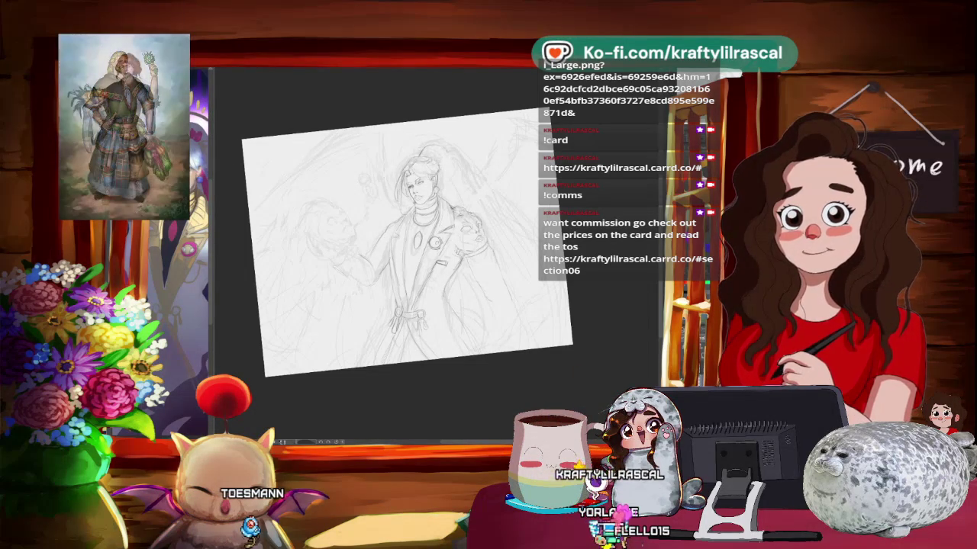
# - View the chibi character and beret-wearing cat artworks zoomed in and out, then bring up ArtStation
pyautogui.hotkey('alt', 'Tab')
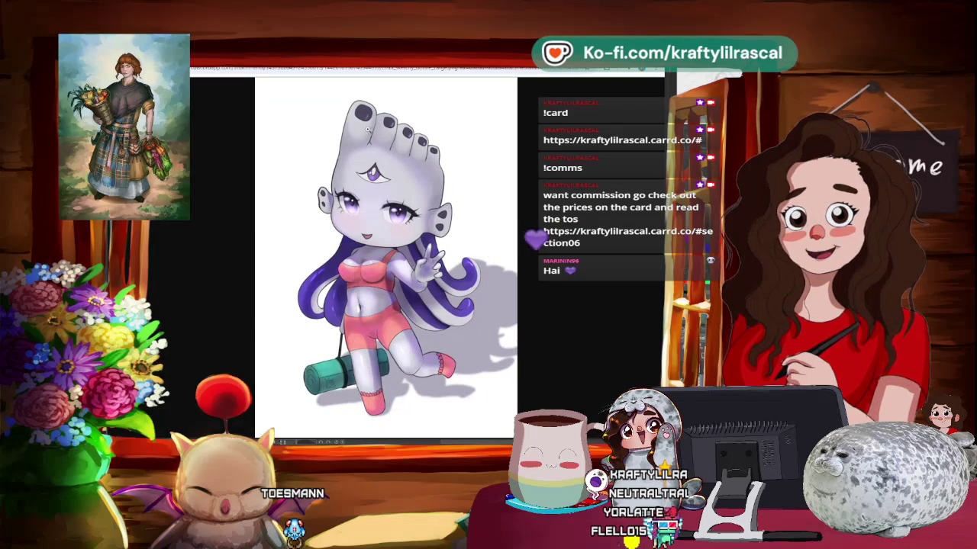
pyautogui.scroll(2, 365, 131)
pyautogui.scroll(-2, 390, 142)
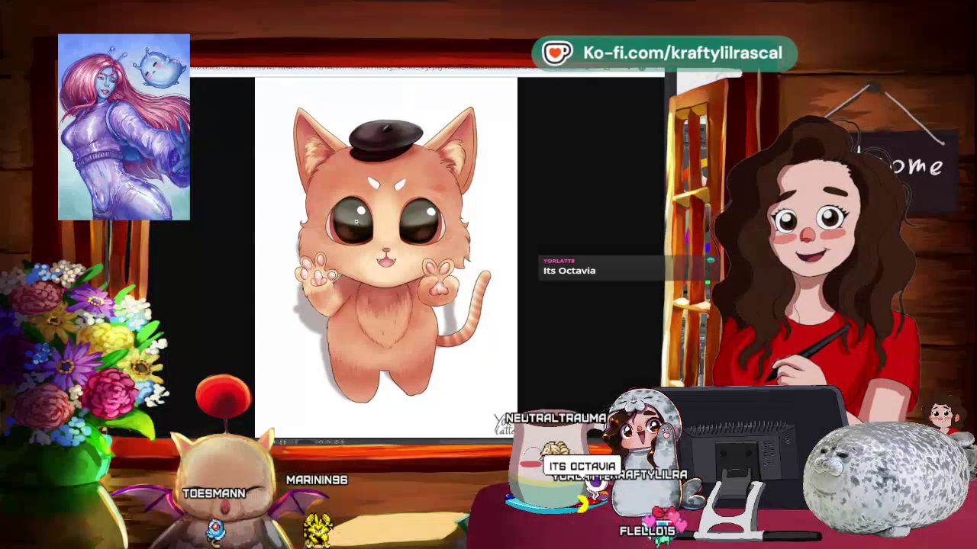
pyautogui.scroll(1, 357, 241)
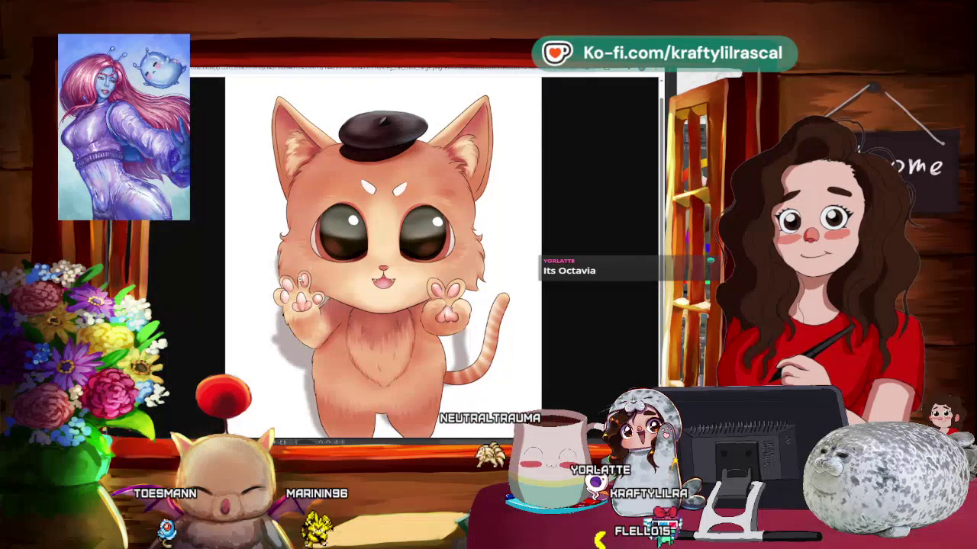
pyautogui.scroll(-1, 314, 244)
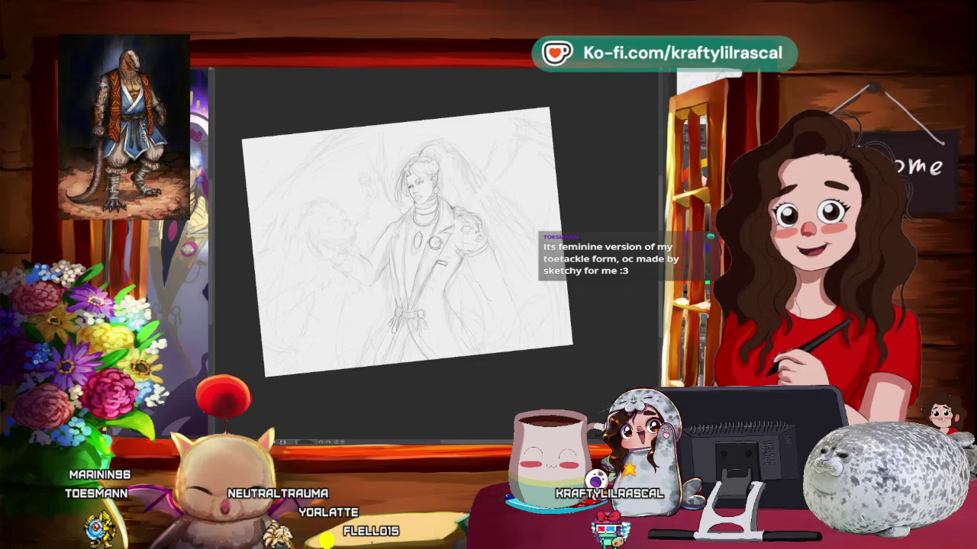
pyautogui.hotkey('alt', 'Tab')
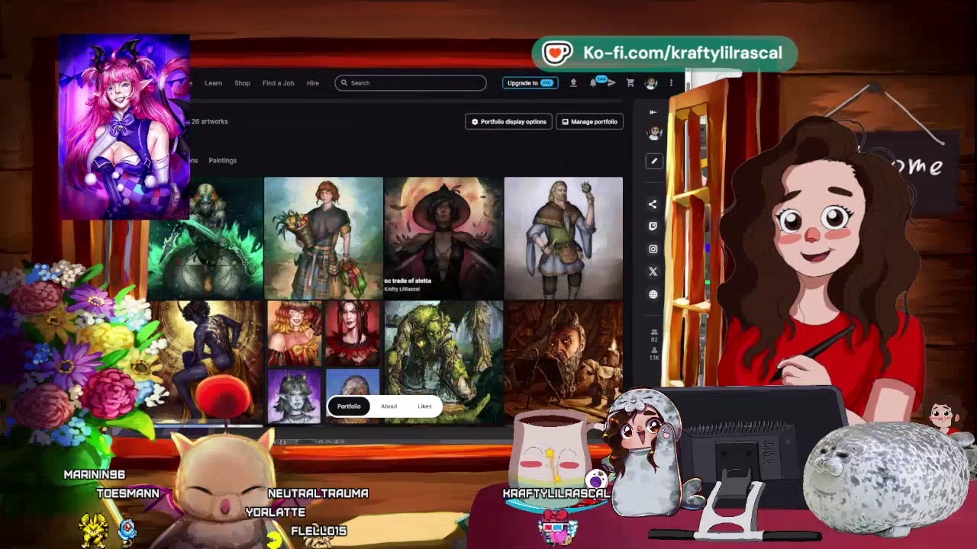
# - Scroll the ArtStation portfolio and open the 'melinoe from hades 2 fanart' project
pyautogui.scroll(-2, 367, 249)
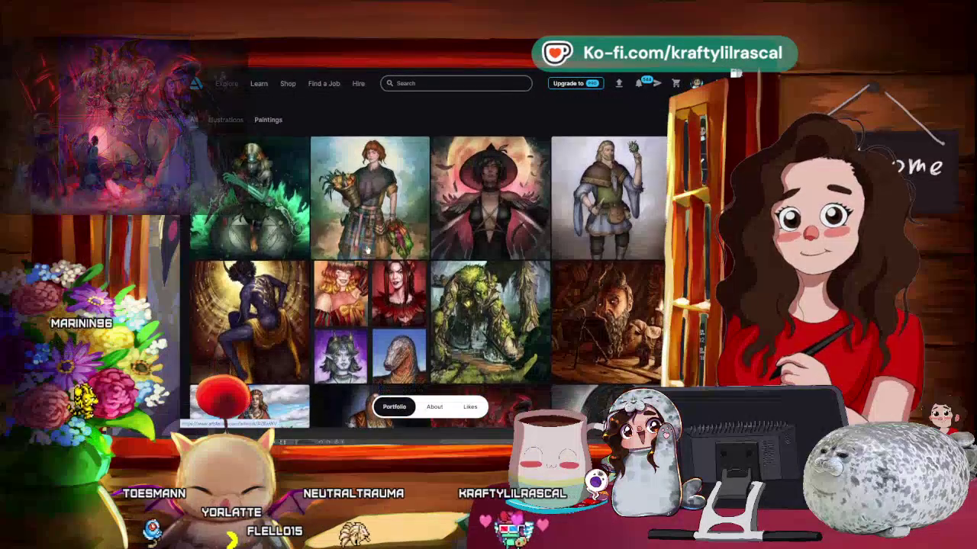
pyautogui.scroll(-2, 367, 250)
pyautogui.scroll(-2, 367, 250)
pyautogui.scroll(-2, 367, 250)
pyautogui.scroll(-2, 367, 249)
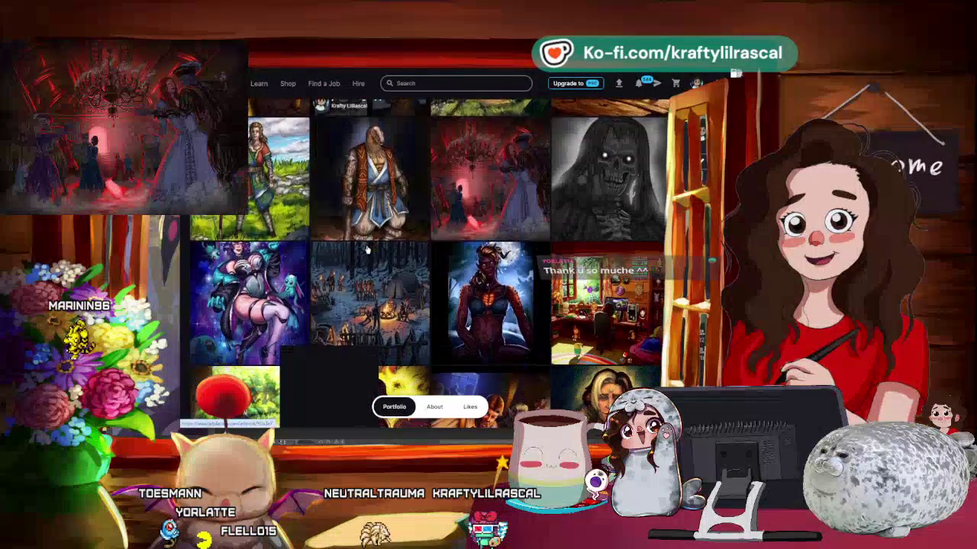
pyautogui.scroll(3, 367, 249)
pyautogui.scroll(3, 367, 249)
pyautogui.scroll(3, 328, 263)
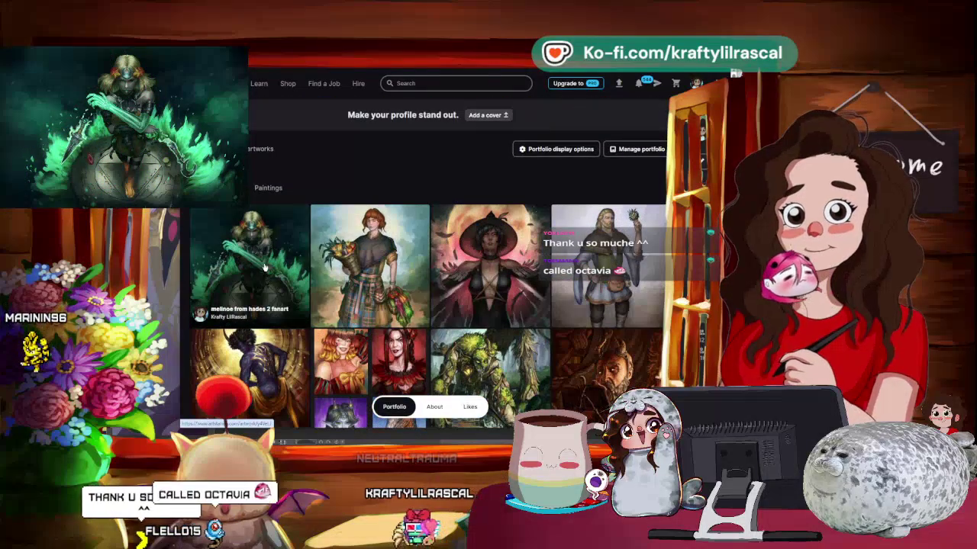
pyautogui.click(264, 268)
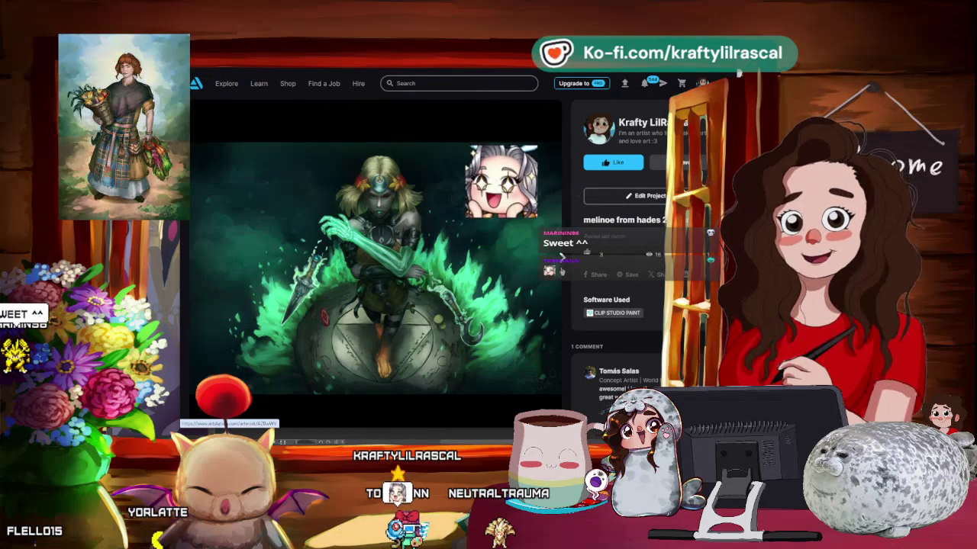
# - Page forward through the following projects, including 'oc trade of aletta'
pyautogui.press('Right')
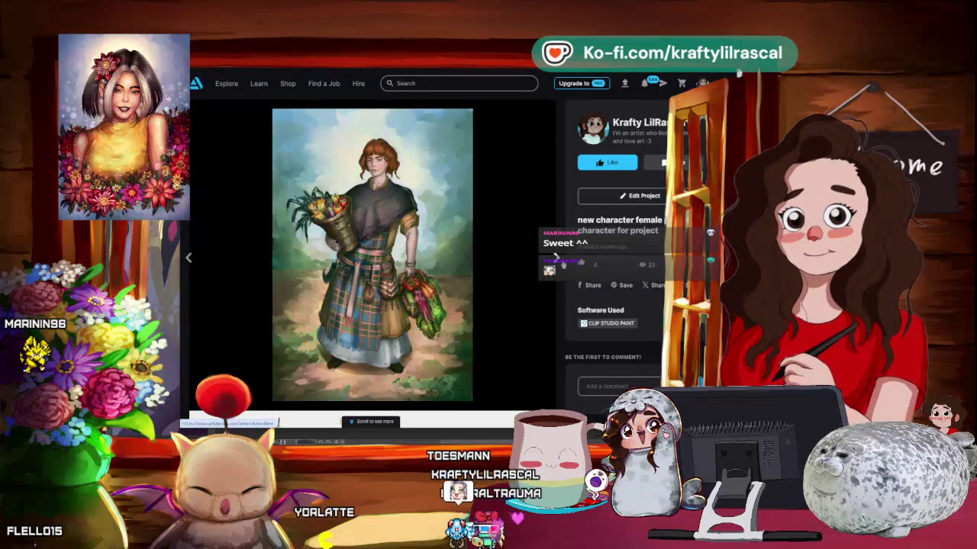
pyautogui.scroll(-5, 534, 256)
pyautogui.scroll(5, 522, 255)
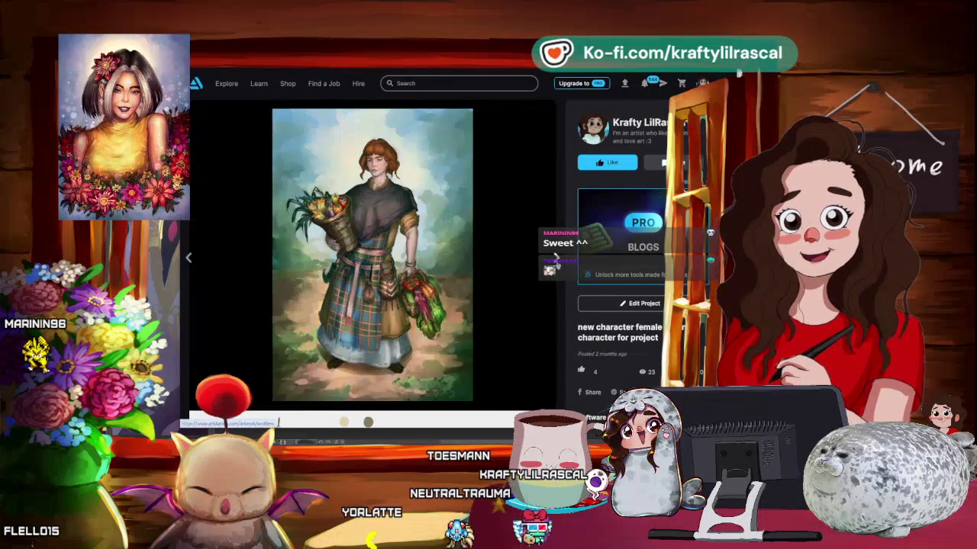
pyautogui.click(556, 257)
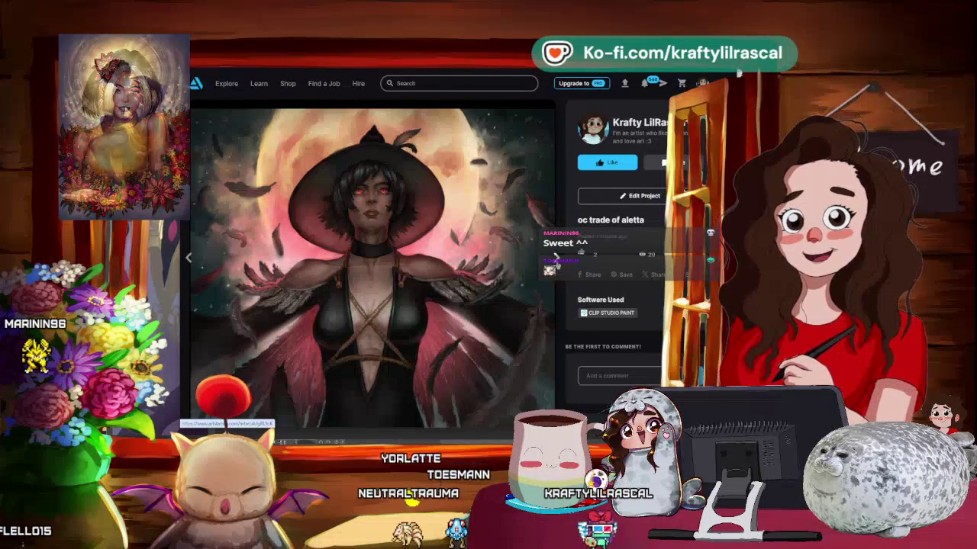
pyautogui.click(557, 258)
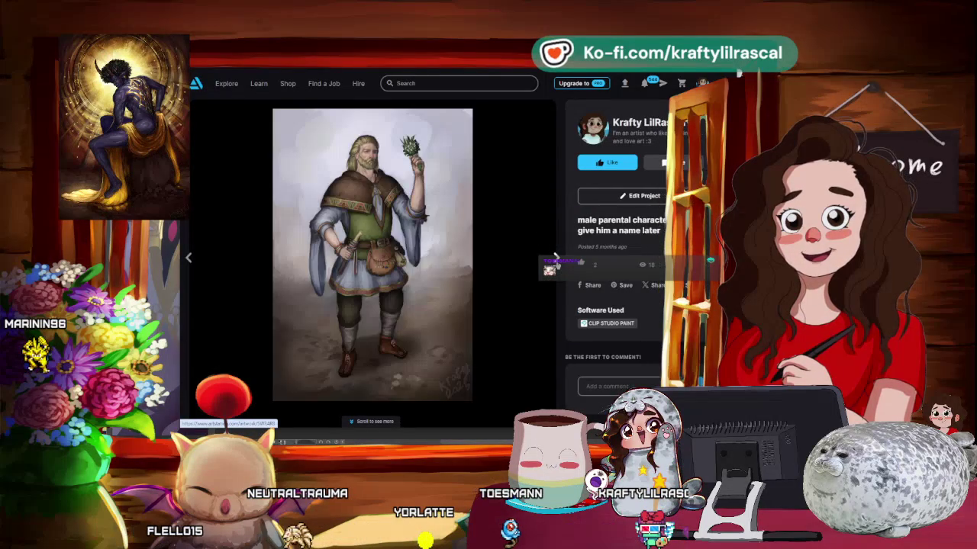
pyautogui.click(558, 261)
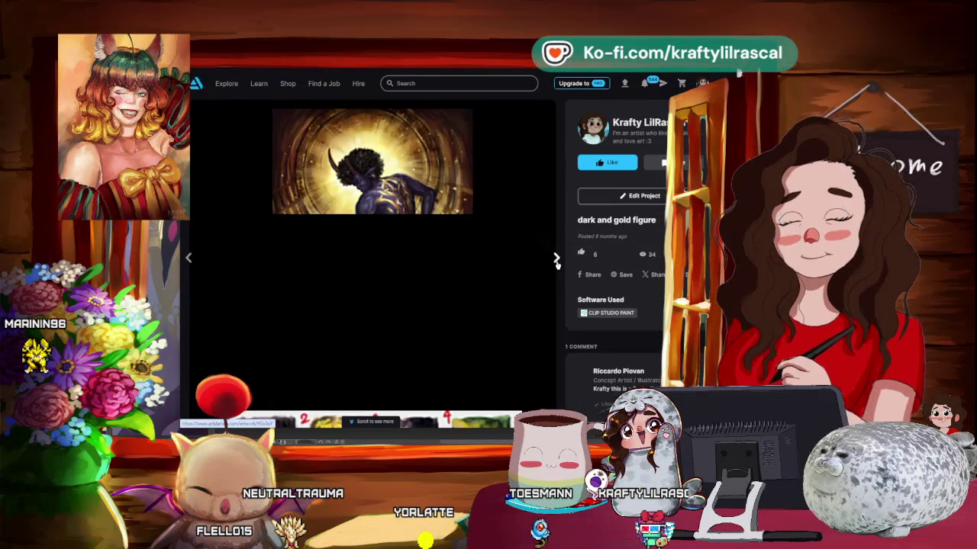
pyautogui.click(556, 261)
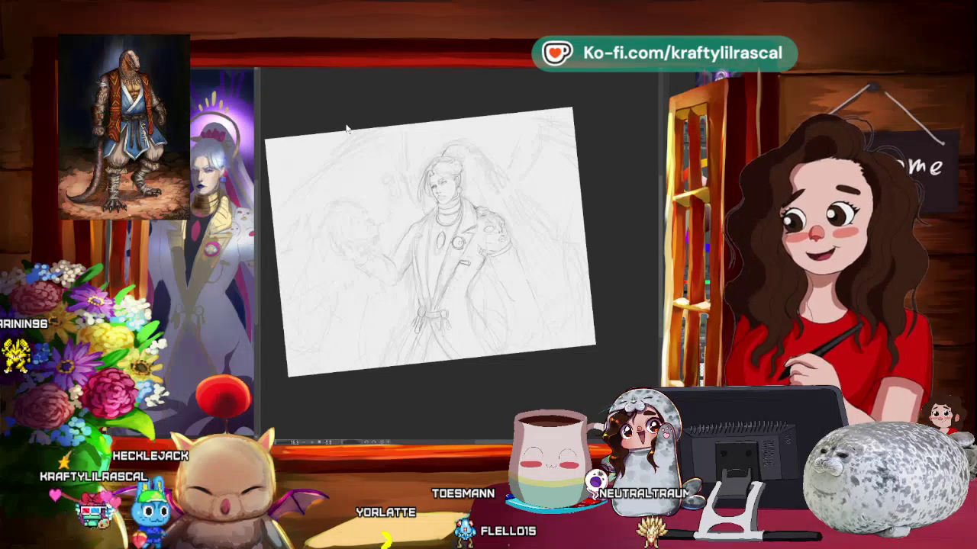
pyautogui.scroll(2, 450, 240)
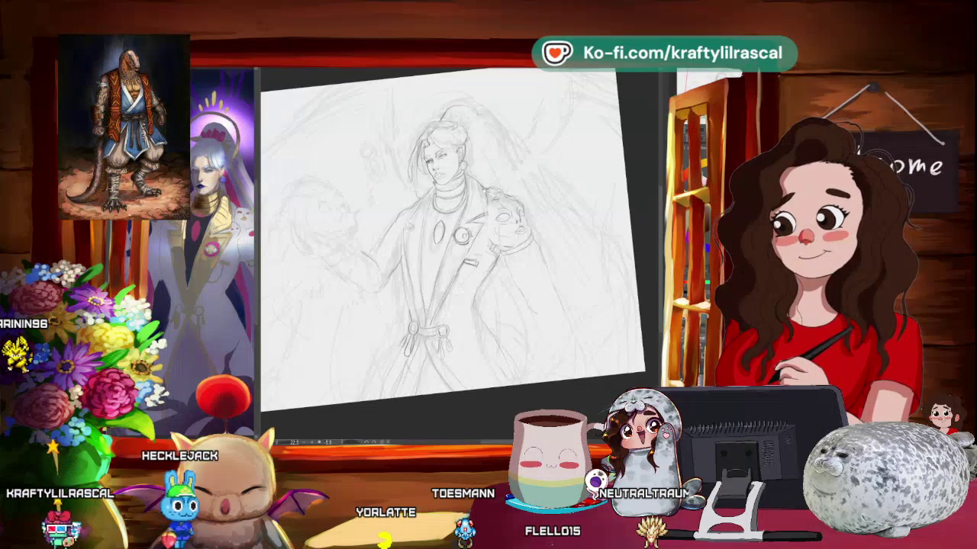
pyautogui.scroll(-1, 450, 252)
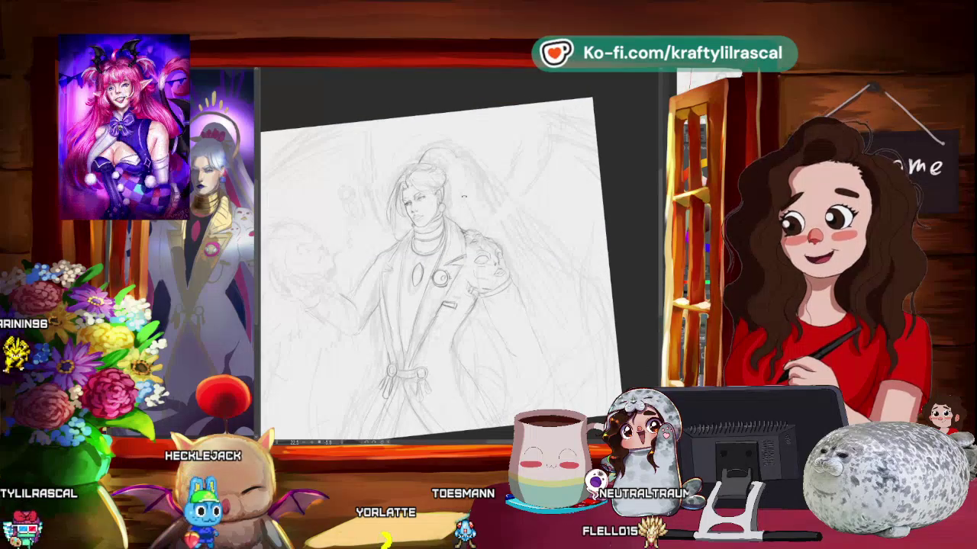
pyautogui.moveTo(522, 179)
pyautogui.mouseDown()
pyautogui.moveTo(488, 153)
pyautogui.moveTo(504, 175)
pyautogui.moveTo(473, 175)
pyautogui.mouseUp()
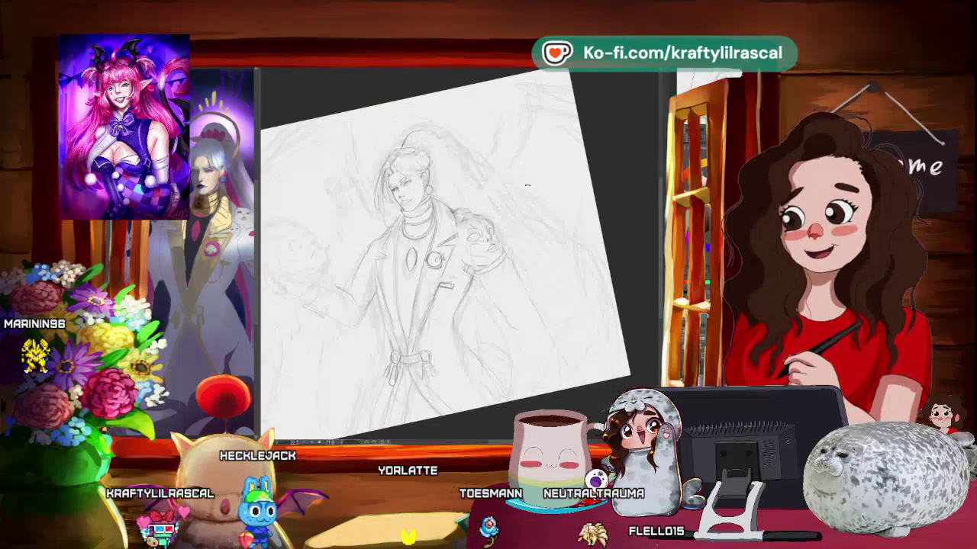
pyautogui.scroll(2, 450, 252)
pyautogui.scroll(1, 457, 252)
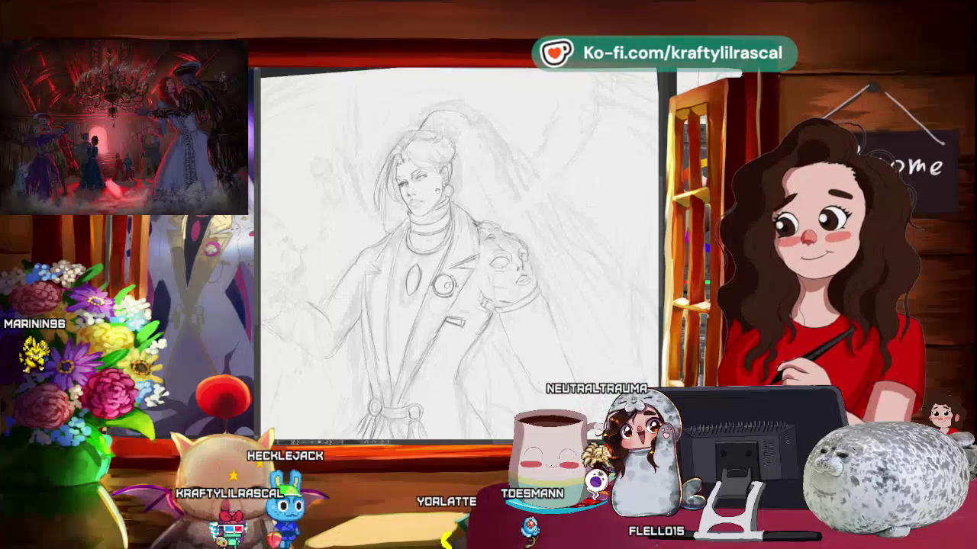
pyautogui.scroll(1, 458, 252)
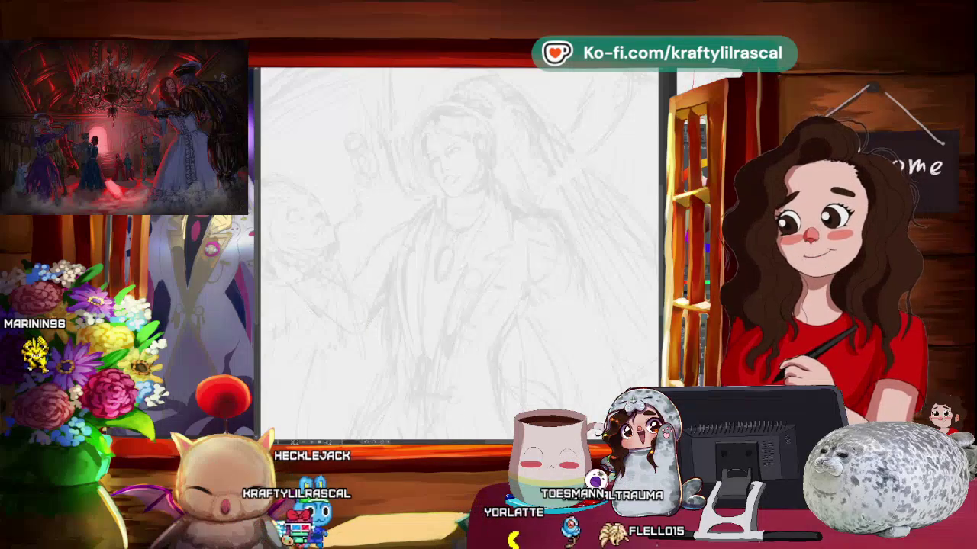
pyautogui.moveTo(458, 252); pyautogui.dragTo(488, 229)
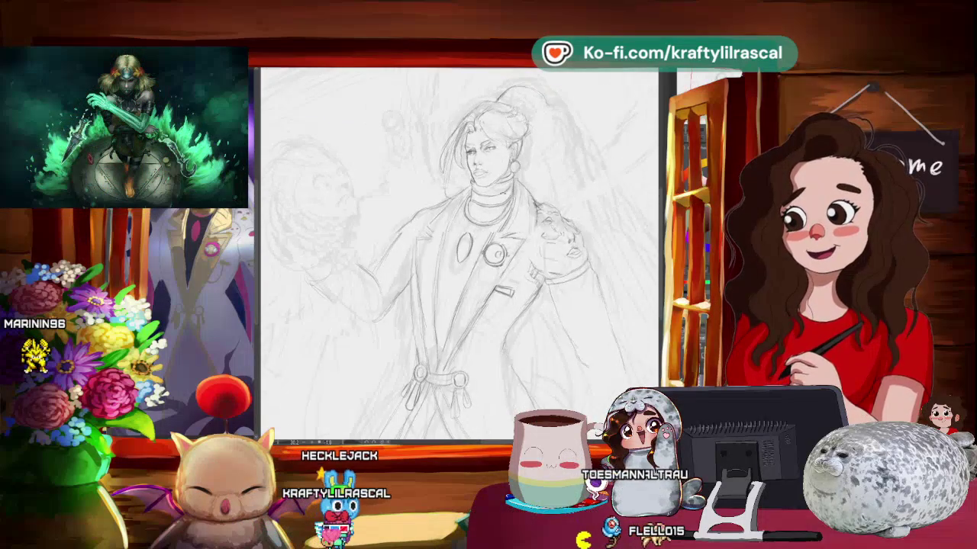
pyautogui.scroll(-2, 457, 222)
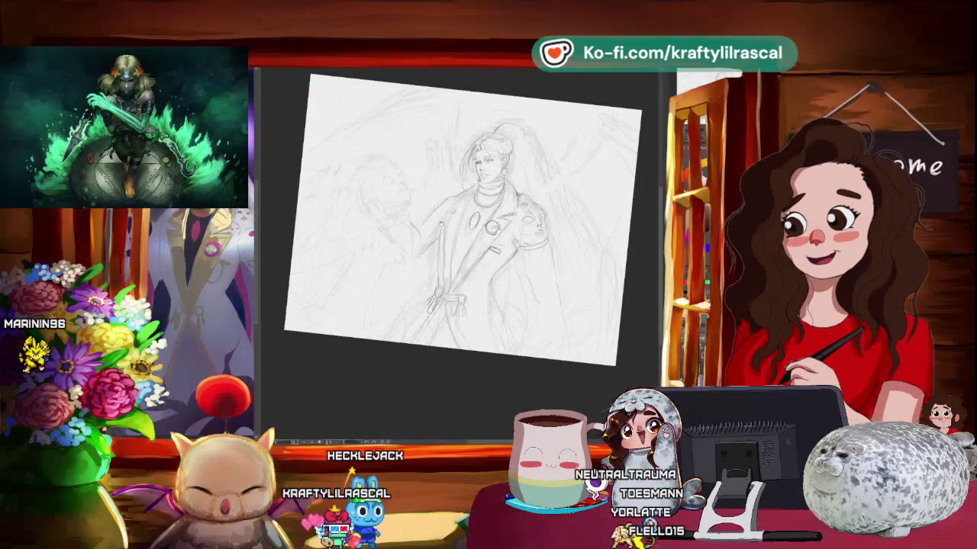
pyautogui.scroll(3, 458, 229)
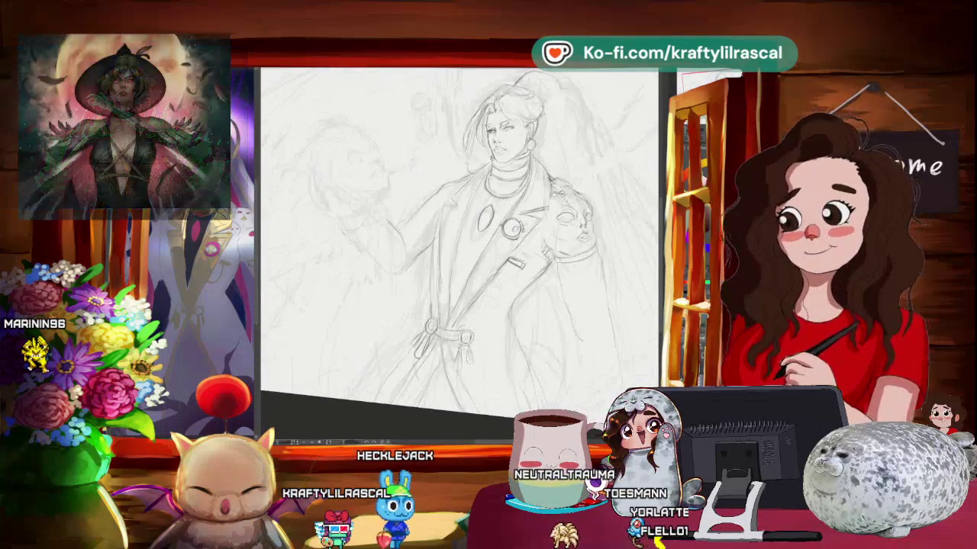
pyautogui.scroll(2, 458, 252)
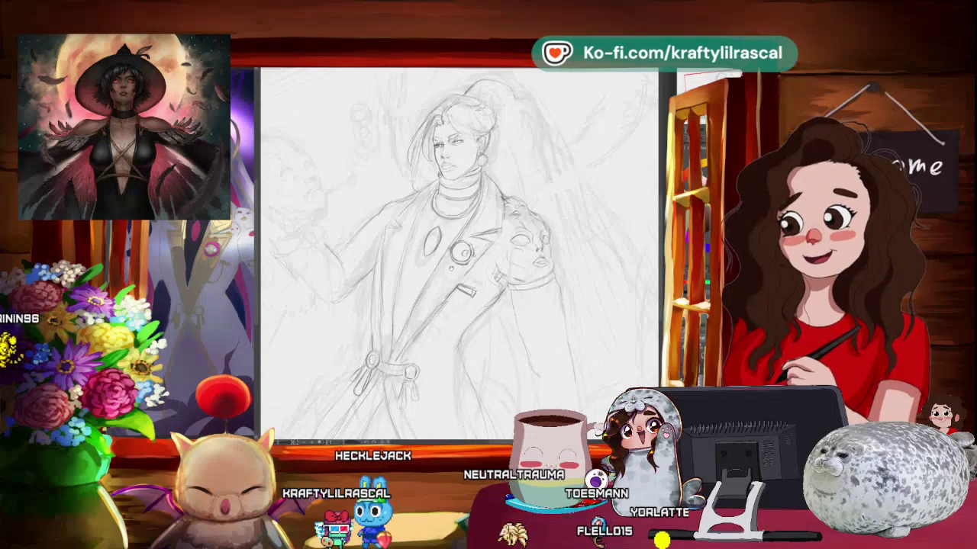
pyautogui.scroll(2, 458, 252)
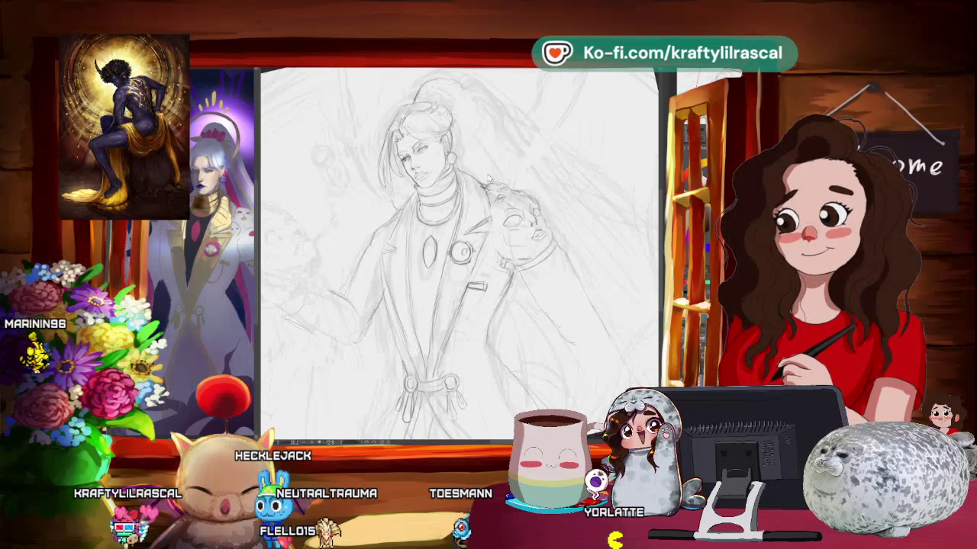
pyautogui.scroll(1, 458, 252)
pyautogui.scroll(2, 458, 252)
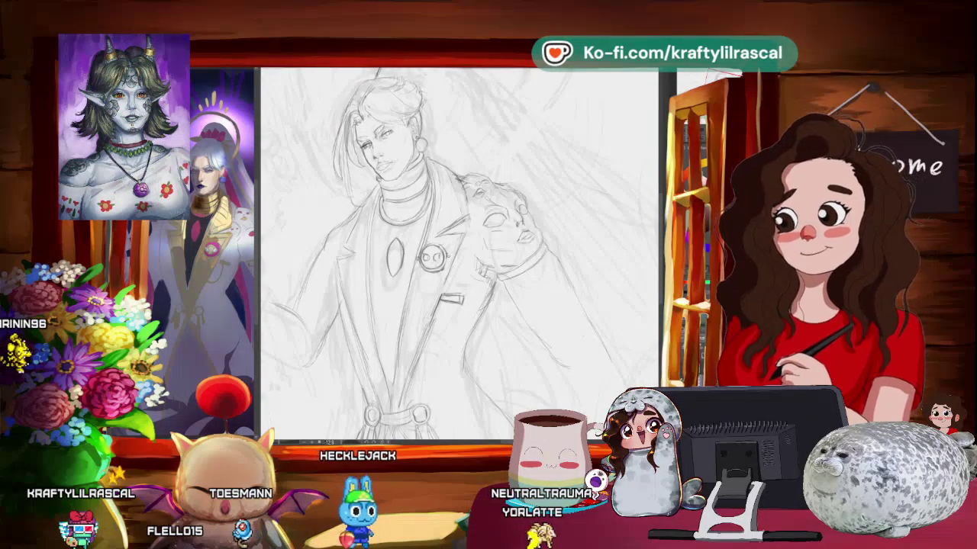
pyautogui.press('-')
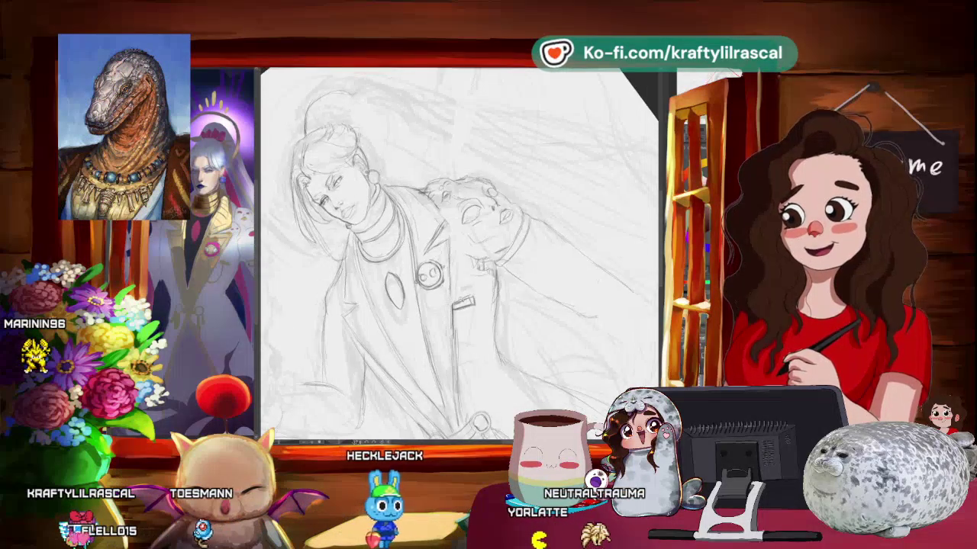
pyautogui.scroll(1, 458, 252)
pyautogui.scroll(2, 458, 252)
pyautogui.scroll(1, 458, 252)
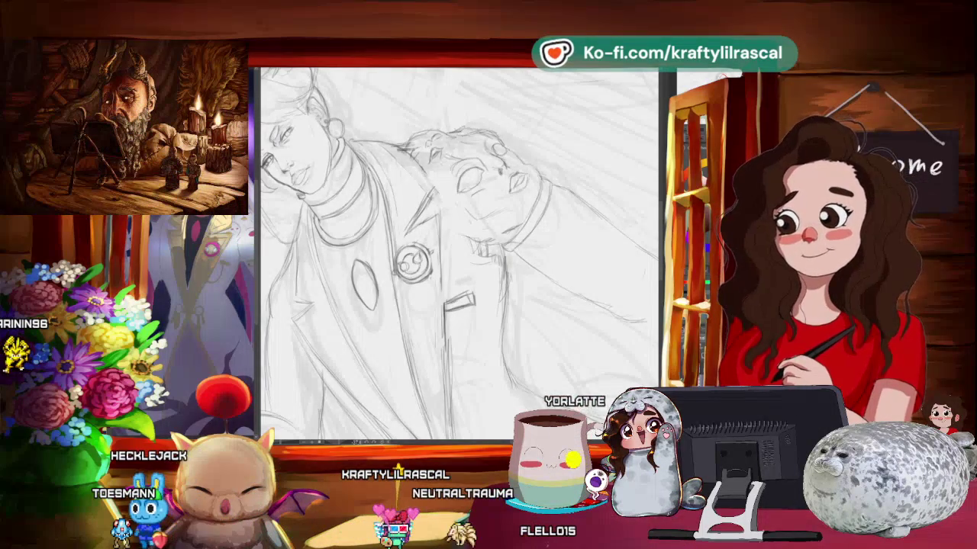
pyautogui.moveTo(436, 320); pyautogui.dragTo(474, 368)
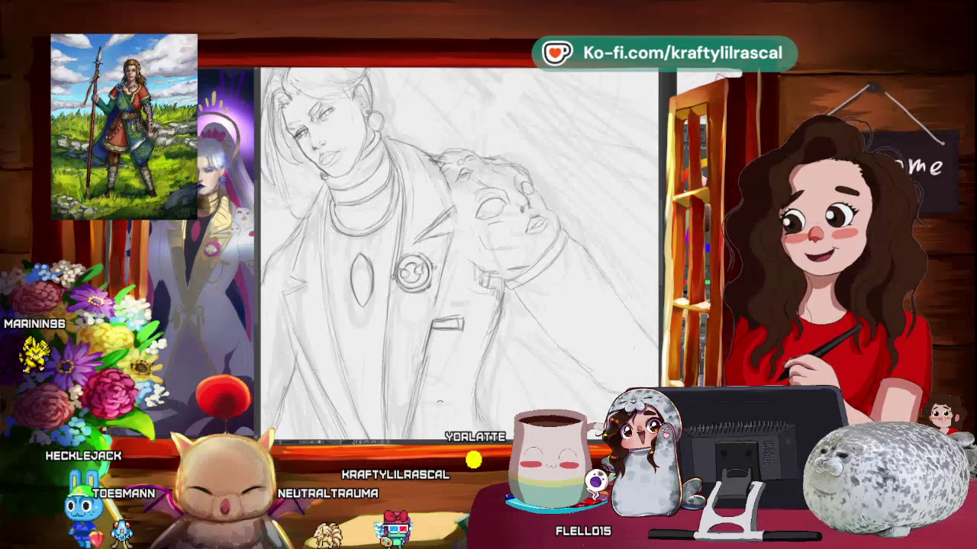
pyautogui.moveTo(441, 401); pyautogui.dragTo(518, 319)
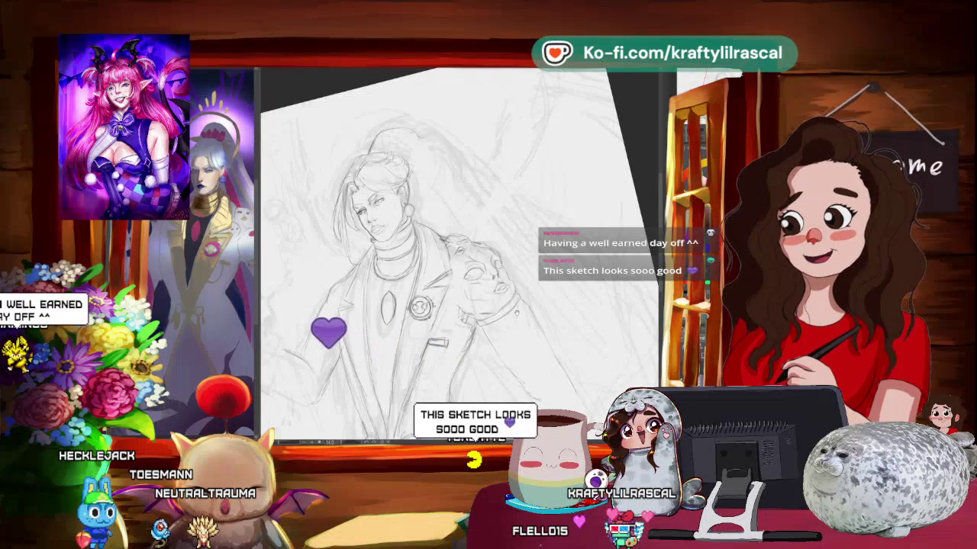
pyautogui.scroll(-1, 496, 305)
pyautogui.scroll(-1, 496, 305)
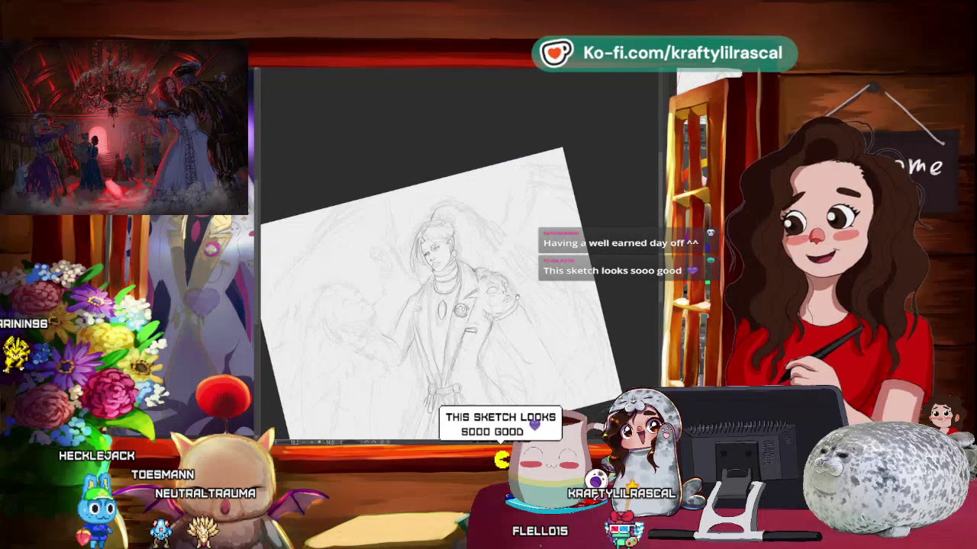
pyautogui.scroll(-1, 496, 305)
pyautogui.press('^')
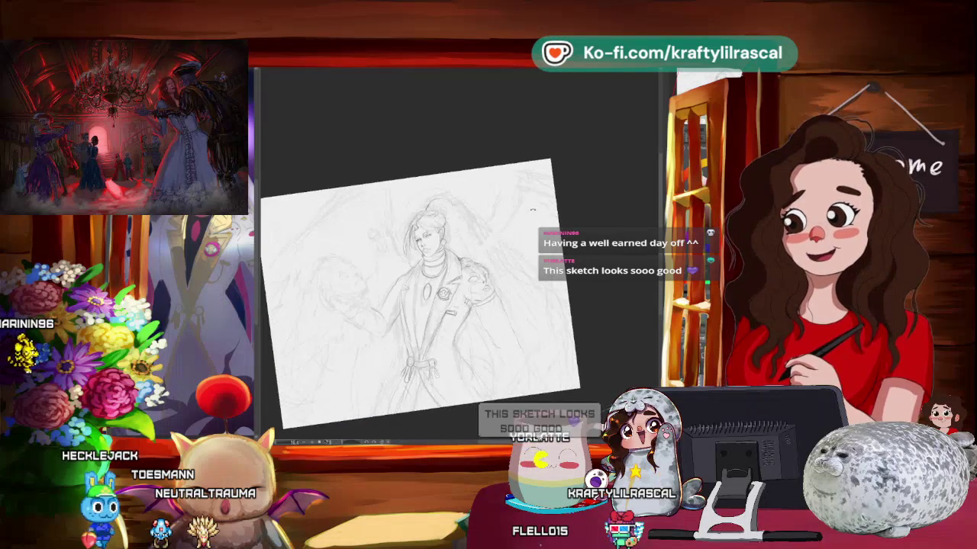
pyautogui.press('^')
pyautogui.press('^')
pyautogui.press('^')
pyautogui.press('-')
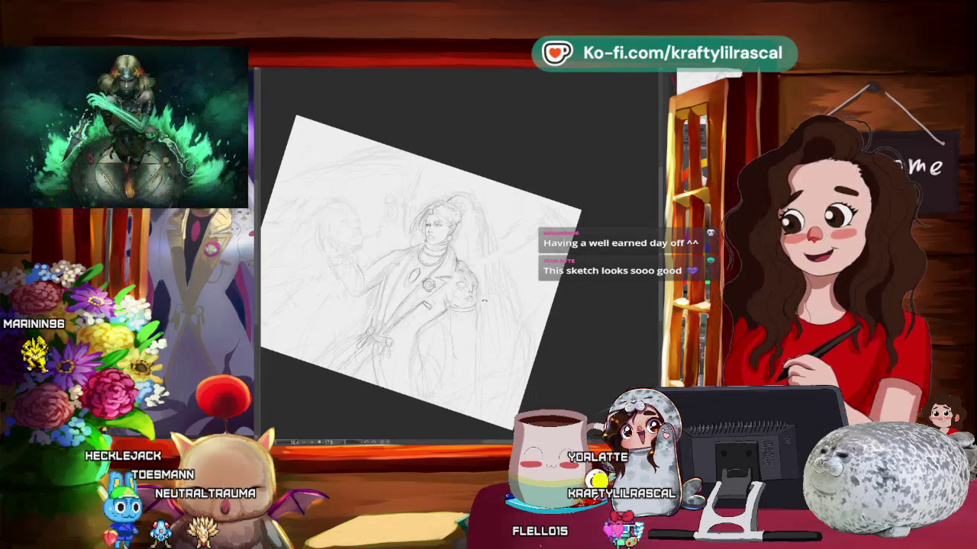
pyautogui.press('-')
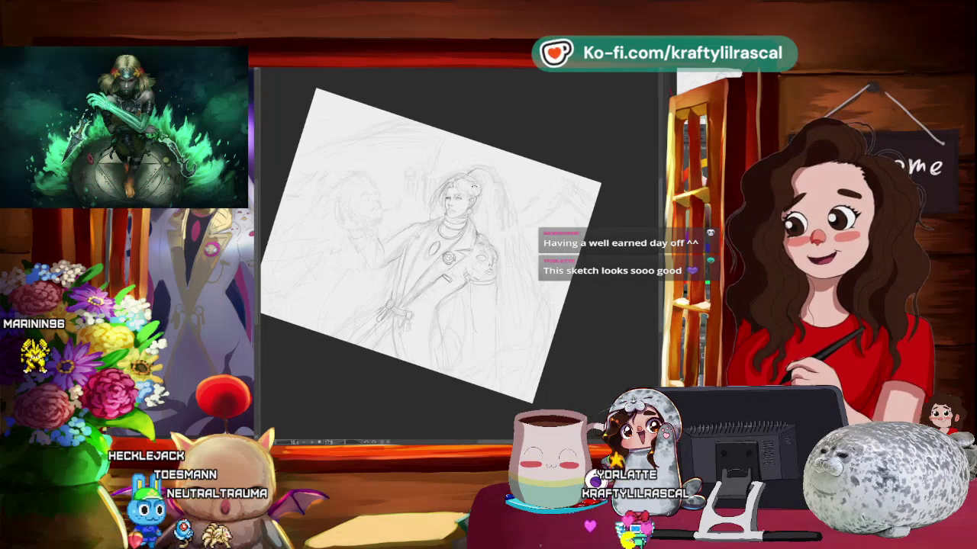
pyautogui.press('-')
pyautogui.hotkey('ctrl', '+')
pyautogui.hotkey('ctrl', '+')
pyautogui.hotkey('ctrl', '+')
pyautogui.press('-')
pyautogui.press('-')
pyautogui.press('-')
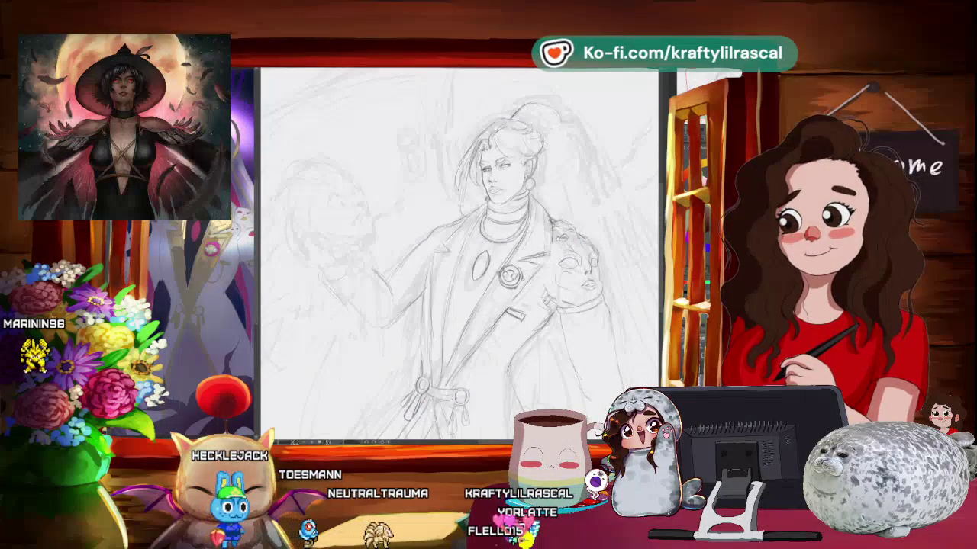
pyautogui.press('+')
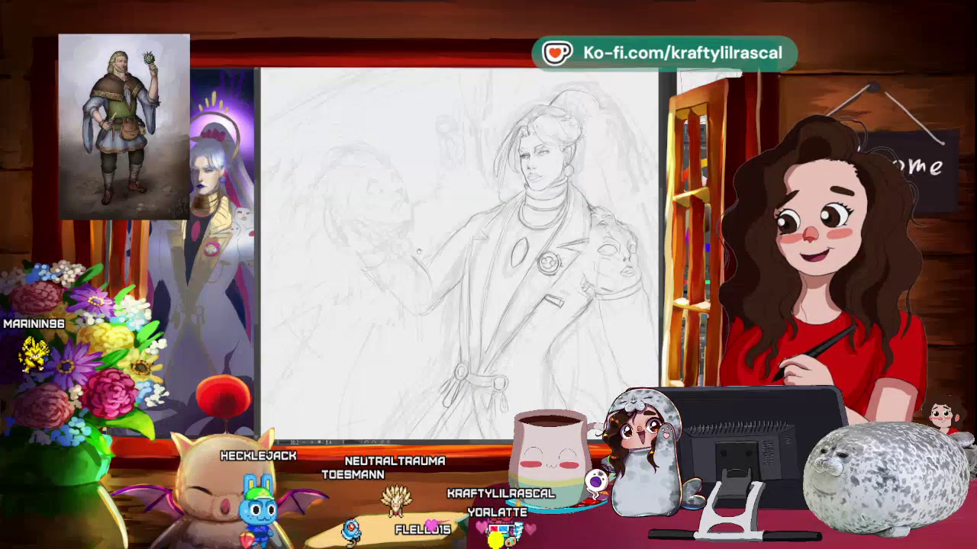
# - Zoom in on the front of the coat and lasso the oval shape
pyautogui.moveTo(458, 244); pyautogui.dragTo(382, 225)
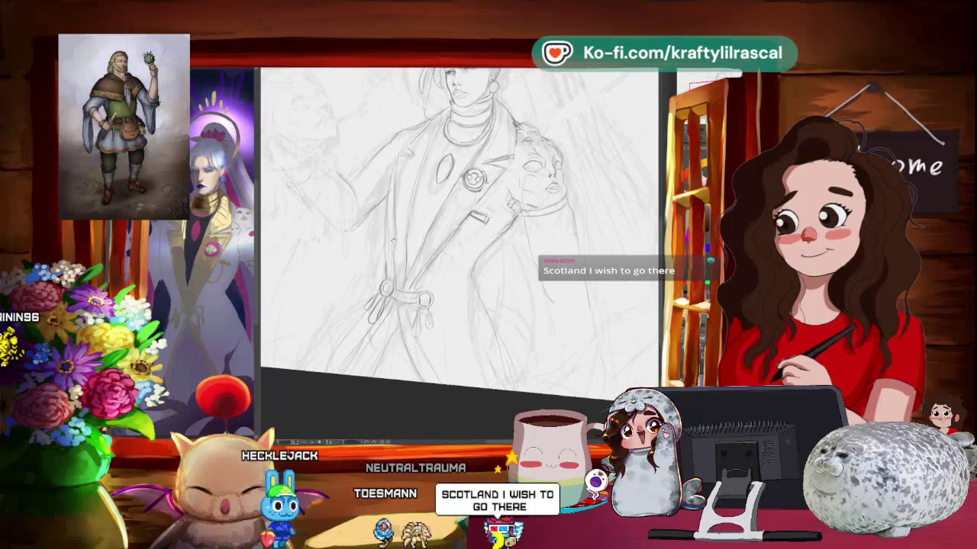
pyautogui.press('+')
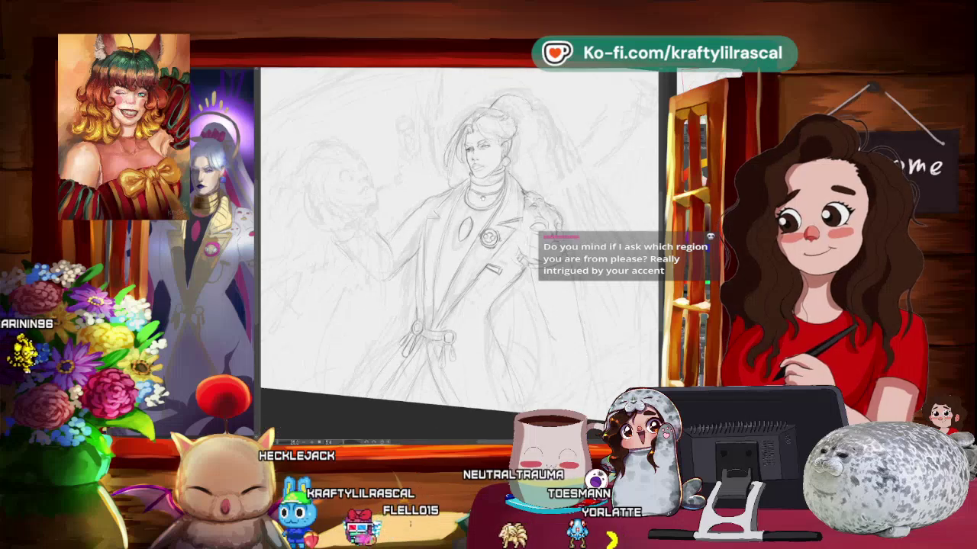
pyautogui.scroll(3, 457, 252)
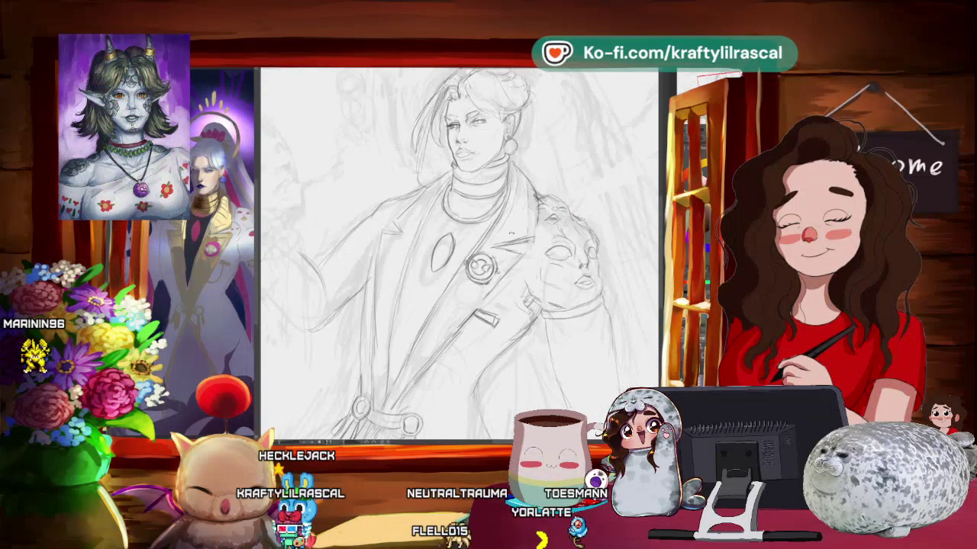
pyautogui.hscroll(2, 458, 252)
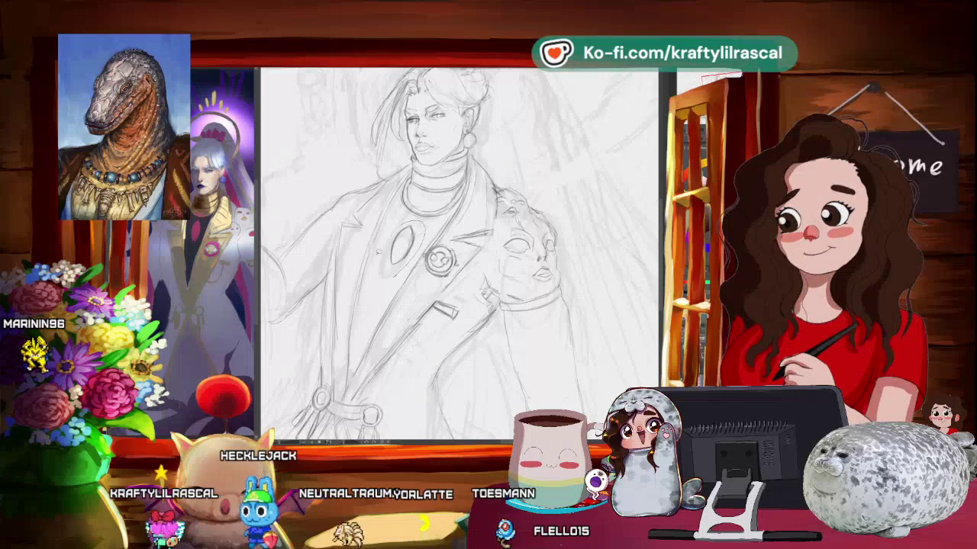
pyautogui.moveTo(405, 266); pyautogui.dragTo(428, 284)
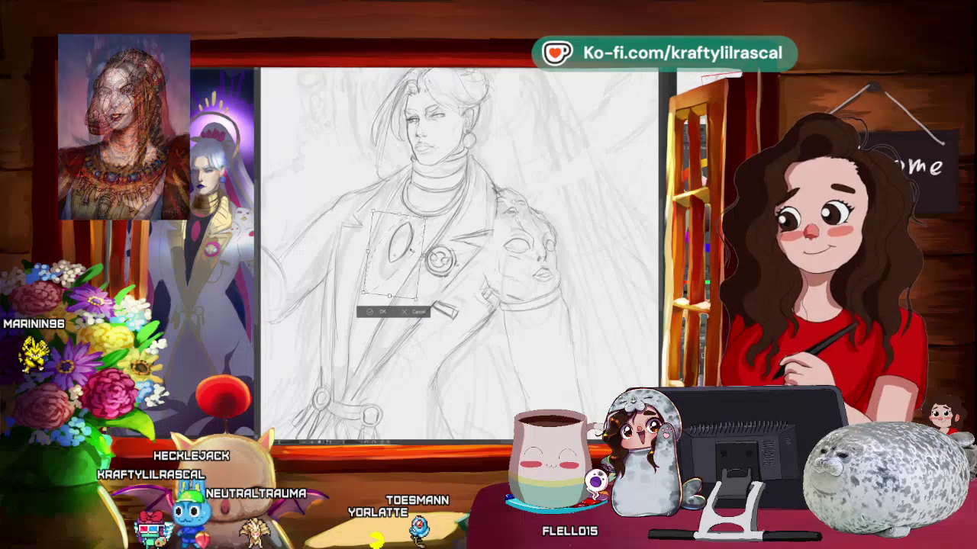
# - Nudge the oval slightly down and left, then deselect to commit the move
pyautogui.moveTo(393, 256); pyautogui.dragTo(390, 257)
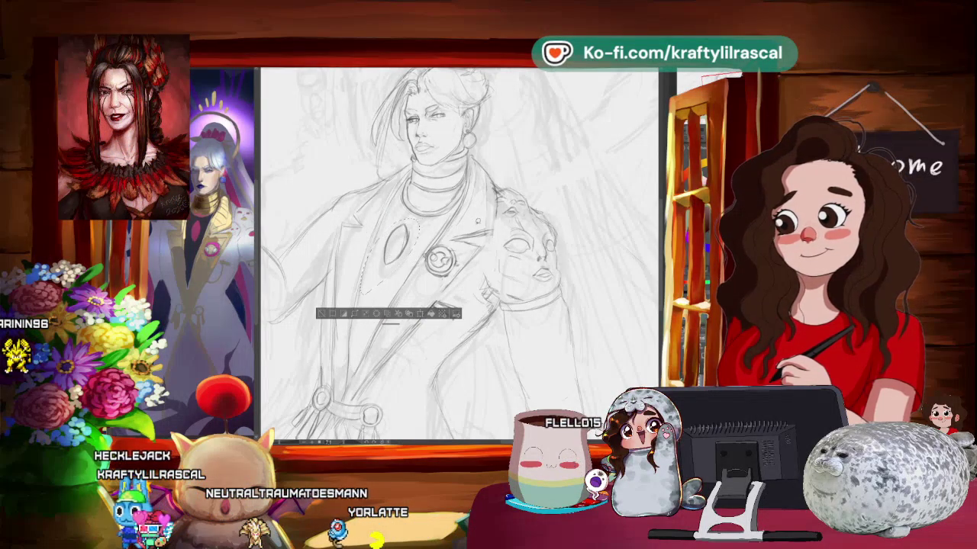
pyautogui.hotkey('ctrl', 'd')
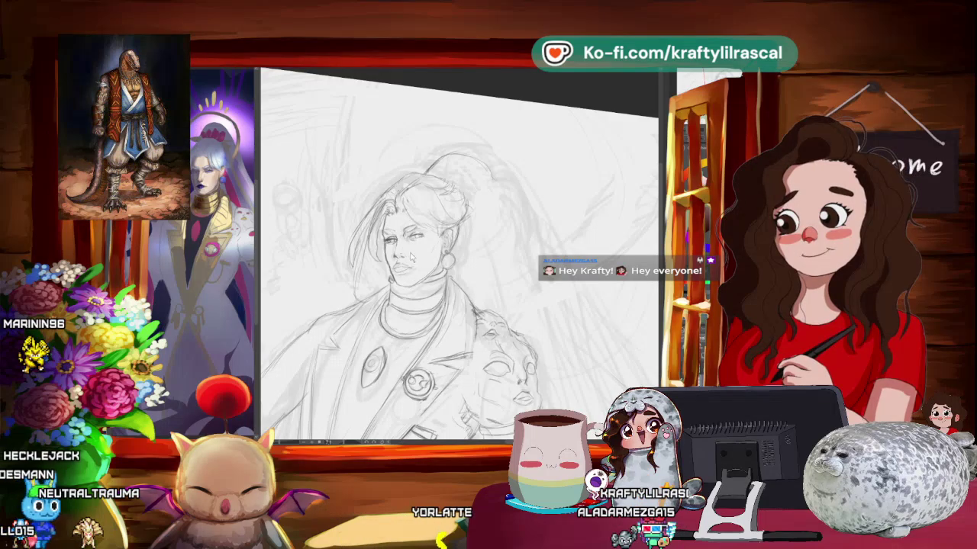
# - Rotate the canvas back upright and zoom out to keep refining the face
pyautogui.moveTo(514, 275)
pyautogui.mouseDown()
pyautogui.moveTo(485, 298)
pyautogui.moveTo(512, 298)
pyautogui.moveTo(503, 250)
pyautogui.mouseUp()
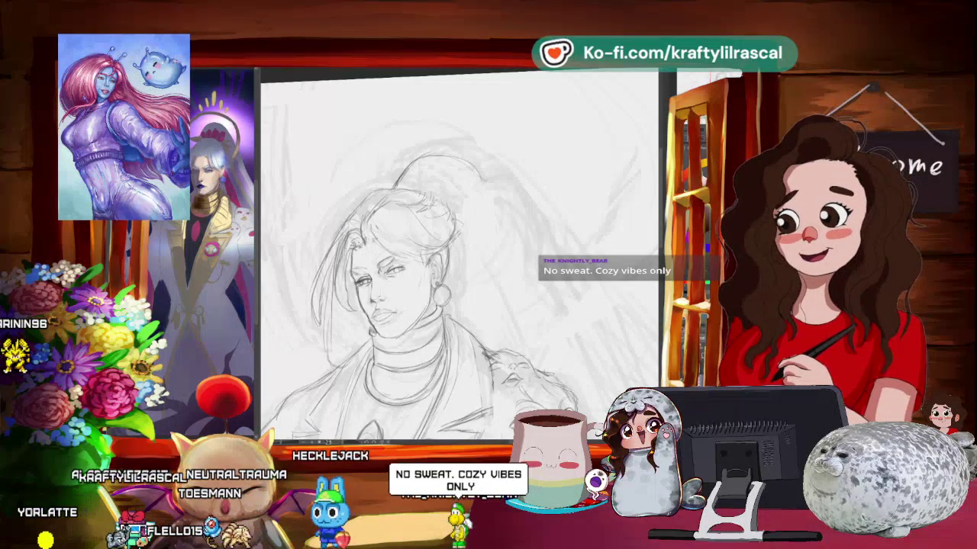
pyautogui.scroll(-3, 372, 181)
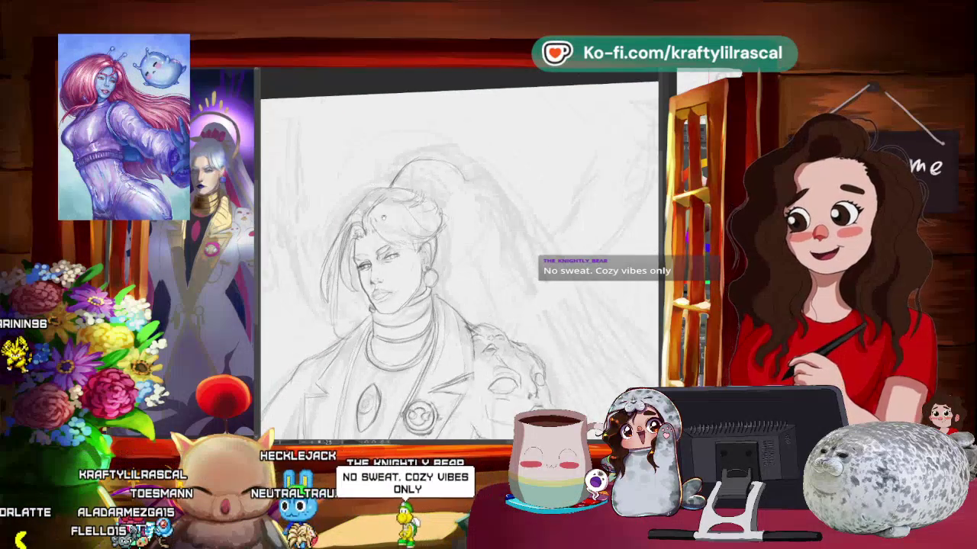
# - Zoom in on the head and tilt the page clockwise, then back slightly, for drawing
pyautogui.scroll(1, 419, 275)
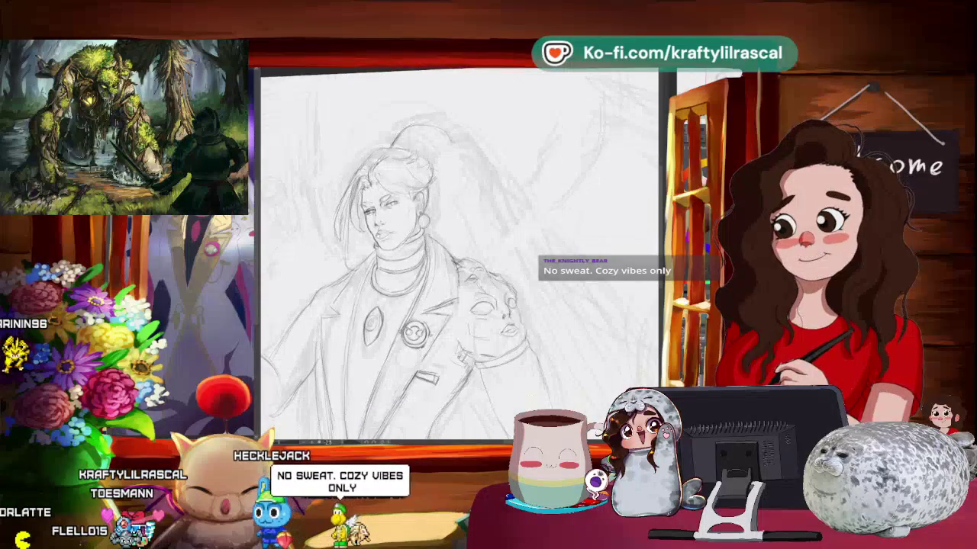
pyautogui.scroll(2, 420, 275)
pyautogui.scroll(1, 420, 290)
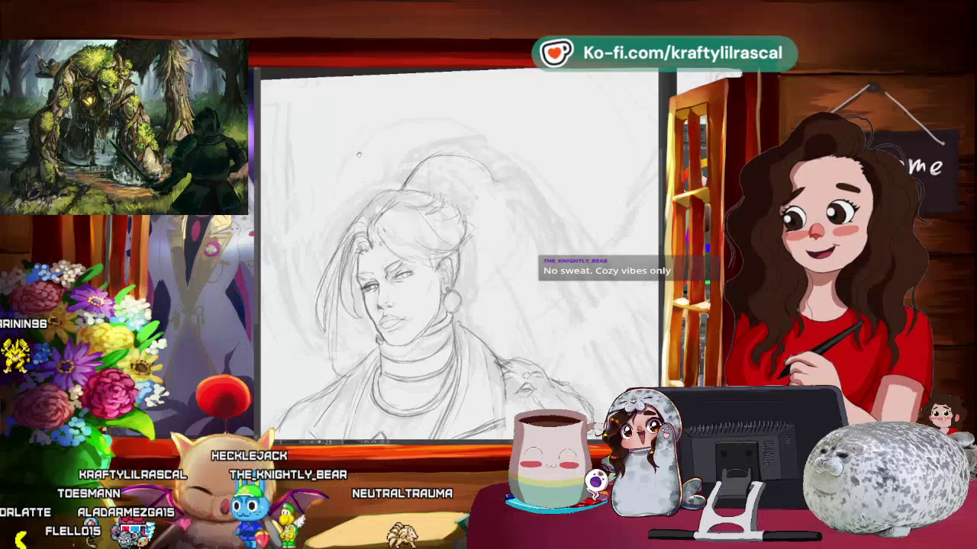
pyautogui.scroll(1, 420, 290)
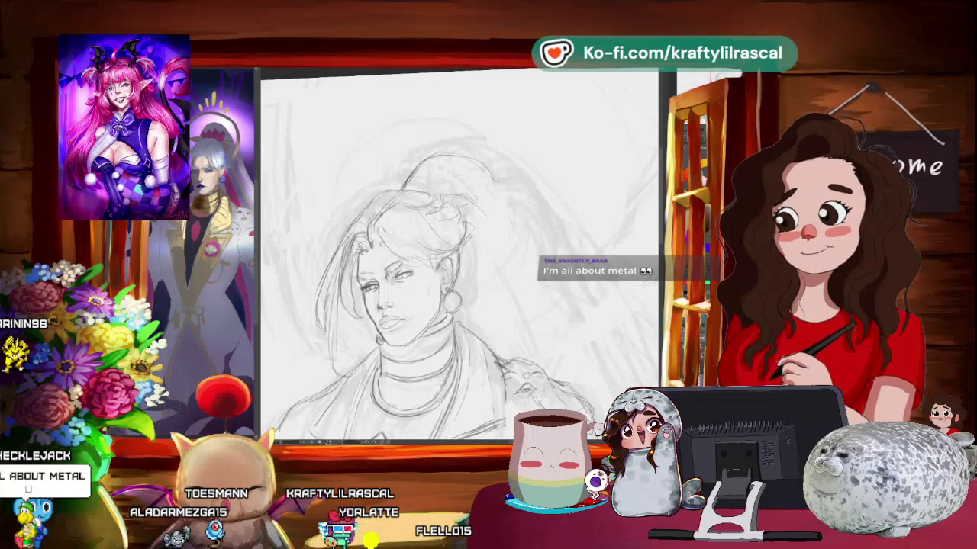
pyautogui.press('6')
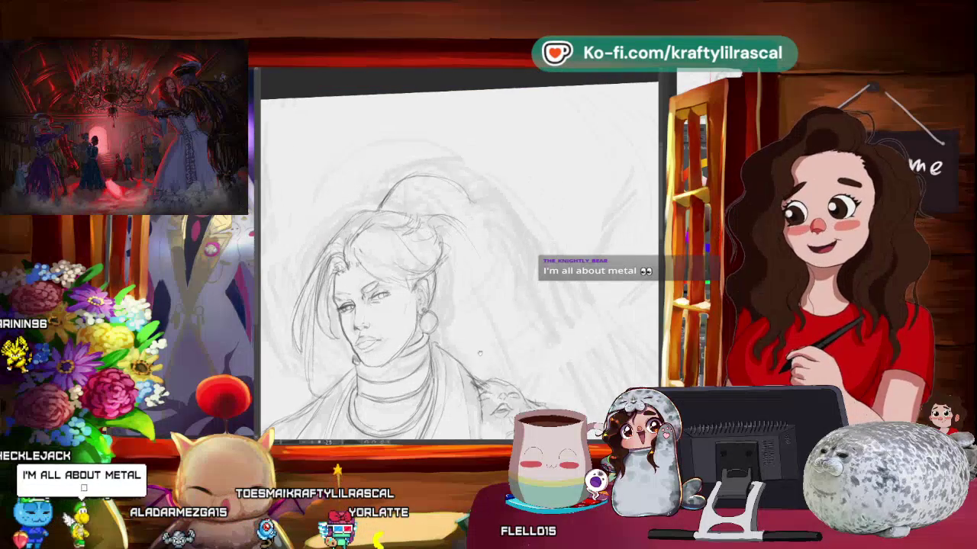
pyautogui.press('4')
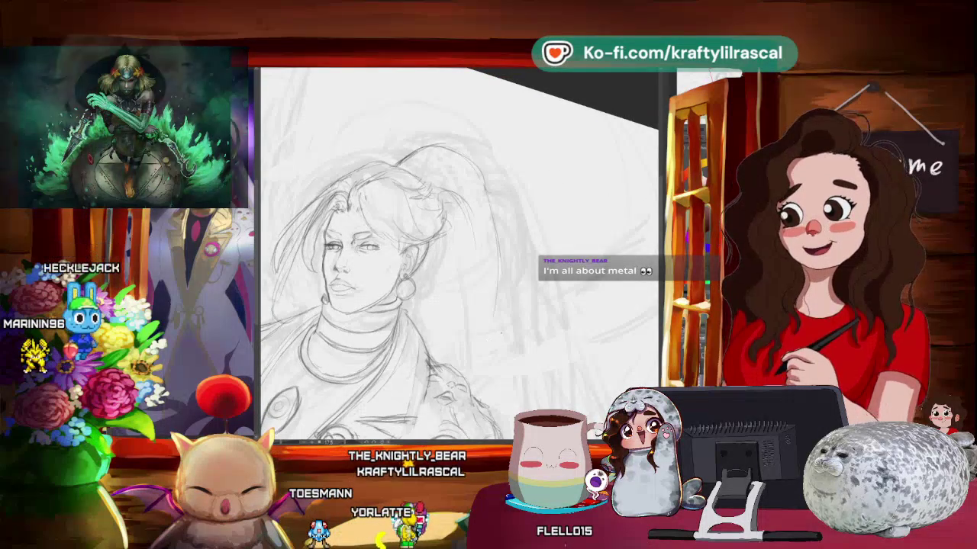
# - Rotate the page further and recenter the figure while refining the hair bun
pyautogui.scroll(-3, 557, 324)
pyautogui.moveTo(556, 325); pyautogui.dragTo(463, 258)
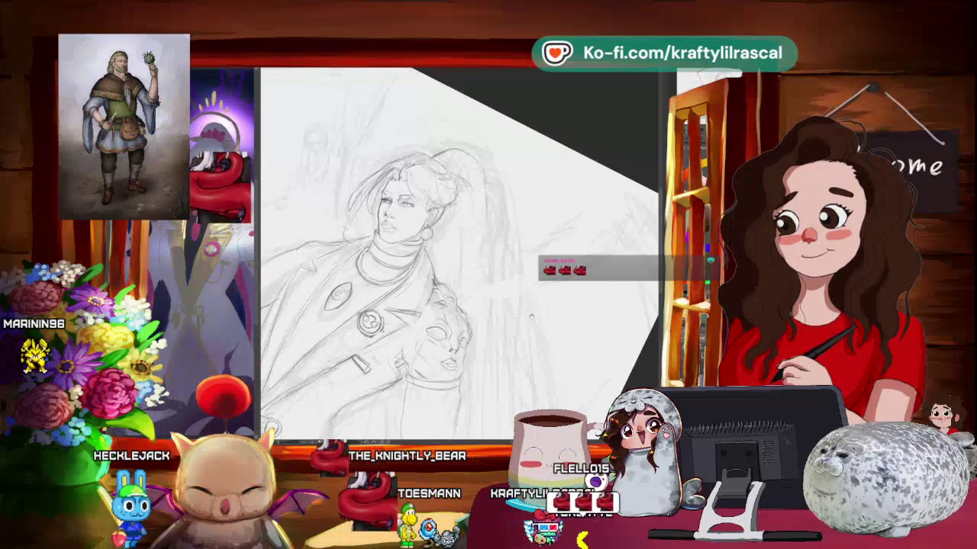
pyautogui.moveTo(463, 258)
pyautogui.mouseDown()
pyautogui.moveTo(514, 341)
pyautogui.moveTo(492, 298)
pyautogui.mouseUp()
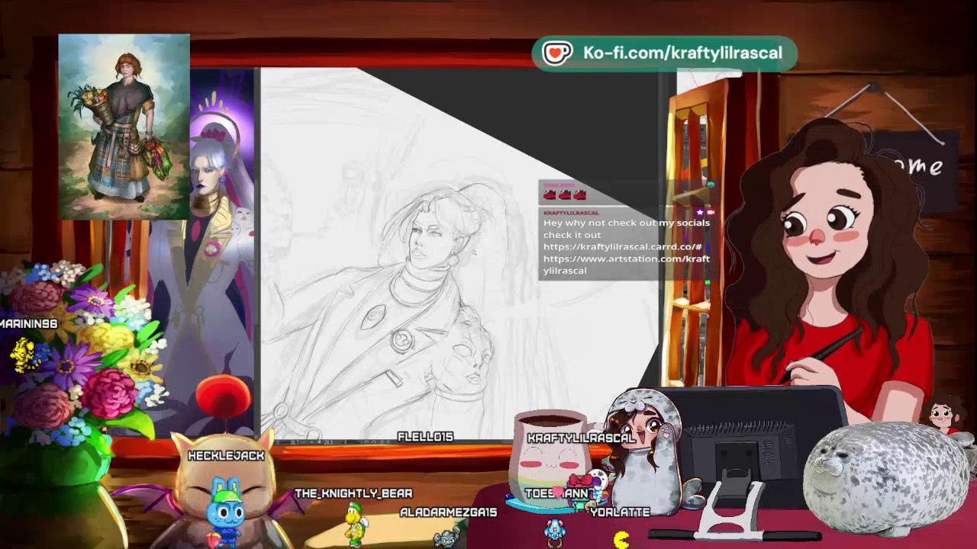
pyautogui.moveTo(471, 255); pyautogui.dragTo(457, 275)
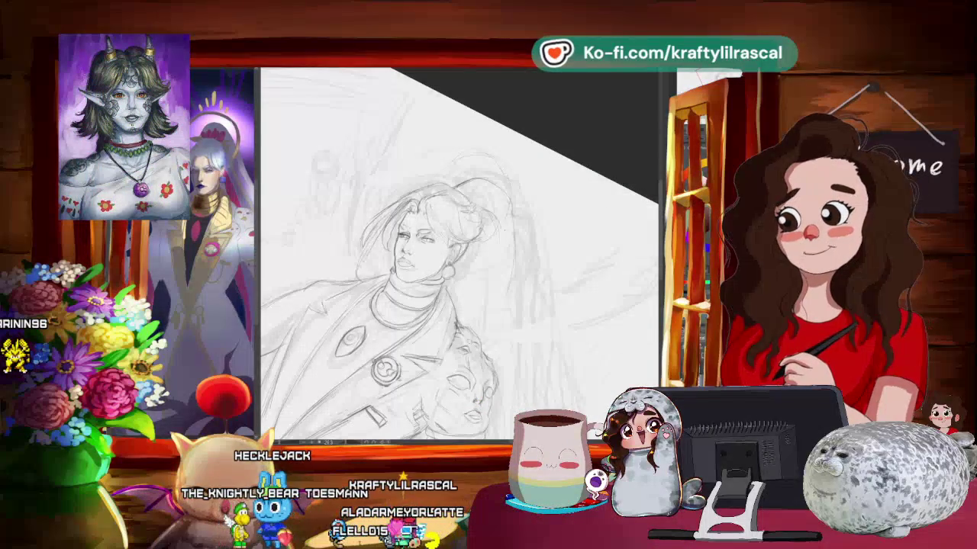
pyautogui.moveTo(458, 259)
pyautogui.mouseDown()
pyautogui.moveTo(577, 207)
pyautogui.moveTo(540, 154)
pyautogui.mouseUp()
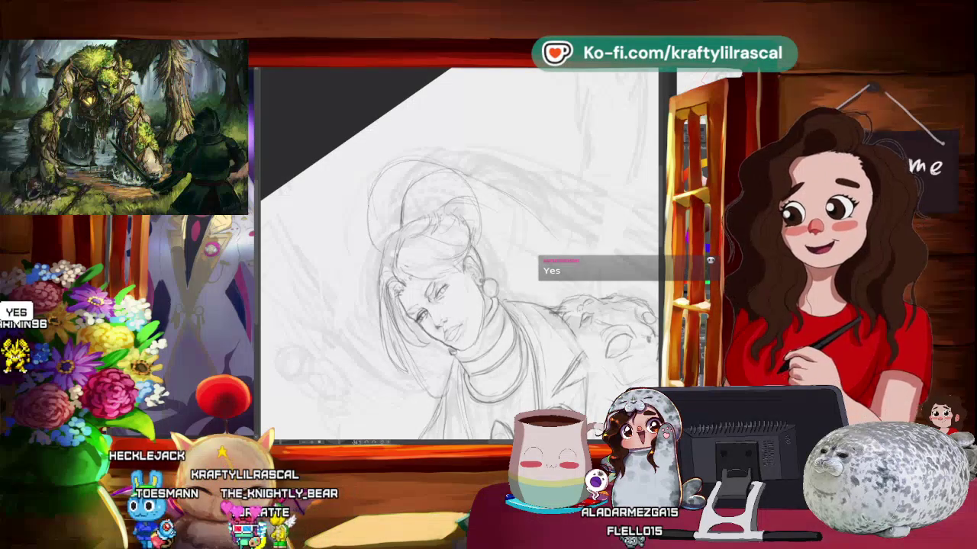
pyautogui.moveTo(525, 293); pyautogui.dragTo(602, 284)
pyautogui.scroll(2, 587, 234)
pyautogui.scroll(2, 588, 229)
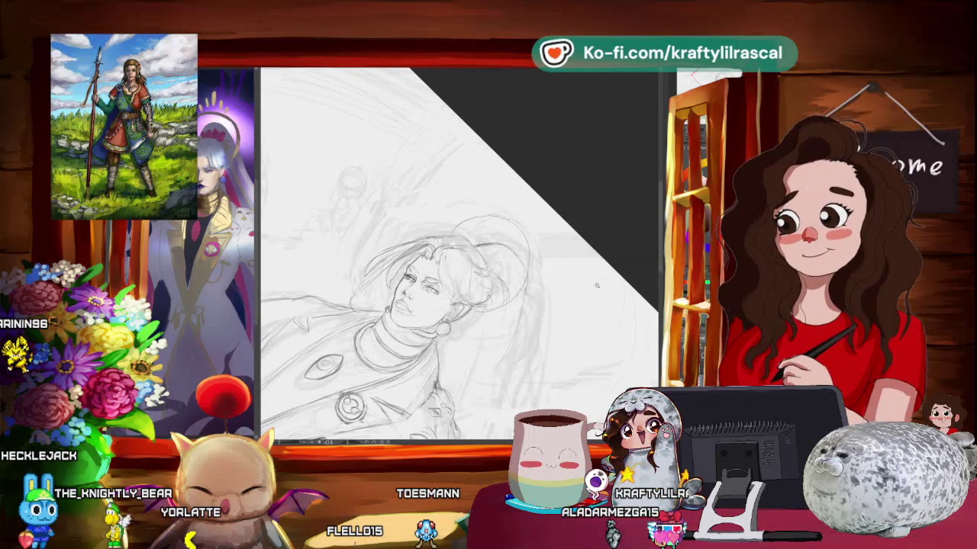
# - Fit the whole page to the window, adjust the tilt, and zoom back in on the face
pyautogui.hotkey('ctrl', '0')
pyautogui.moveTo(585, 266)
pyautogui.mouseDown()
pyautogui.moveTo(534, 222)
pyautogui.moveTo(598, 272)
pyautogui.moveTo(561, 264)
pyautogui.mouseUp()
pyautogui.scroll(3, 522, 213)
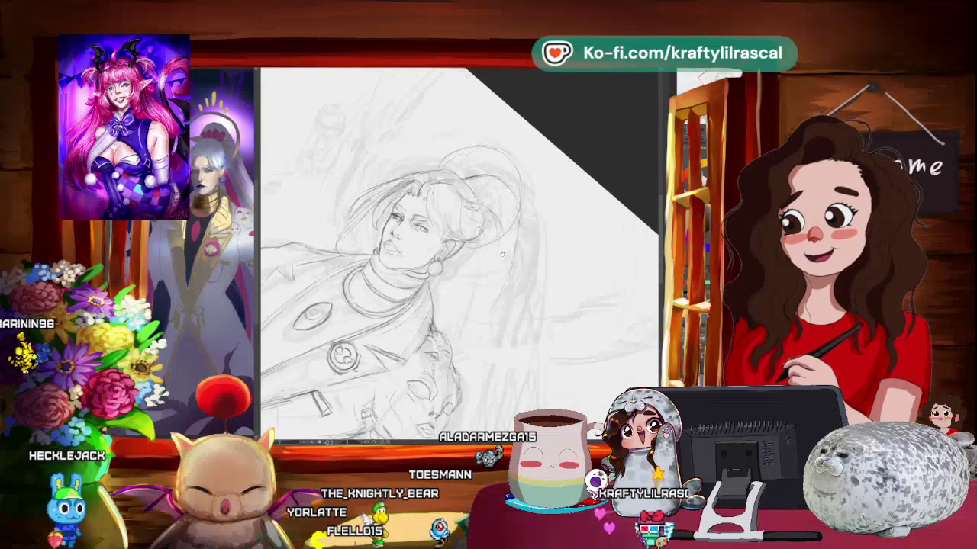
pyautogui.moveTo(502, 254)
pyautogui.mouseDown()
pyautogui.moveTo(541, 258)
pyautogui.moveTo(503, 252)
pyautogui.mouseUp()
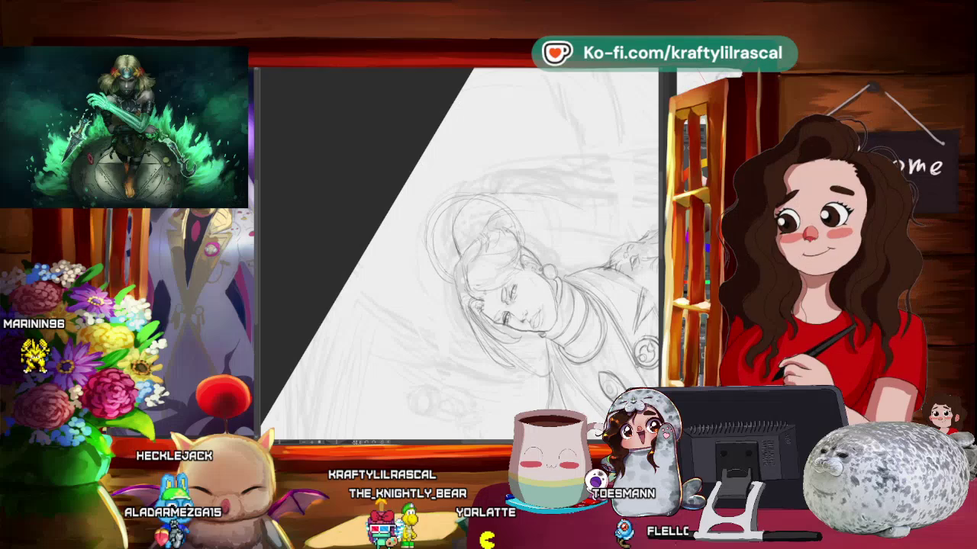
pyautogui.hotkey('ctrl', '-')
pyautogui.moveTo(427, 252)
pyautogui.mouseDown()
pyautogui.moveTo(472, 304)
pyautogui.moveTo(532, 261)
pyautogui.mouseUp()
pyautogui.hotkey('ctrl', '+')
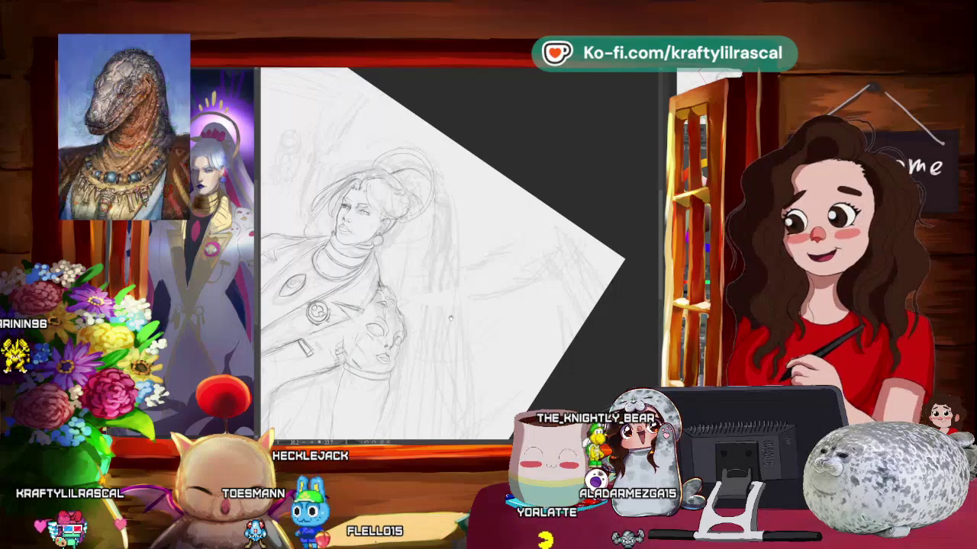
# - Spin the view clockwise and zoom out until the whole sketch shows as a tilted diamond
pyautogui.moveTo(505, 402)
pyautogui.mouseDown()
pyautogui.moveTo(522, 335)
pyautogui.moveTo(469, 355)
pyautogui.mouseUp()
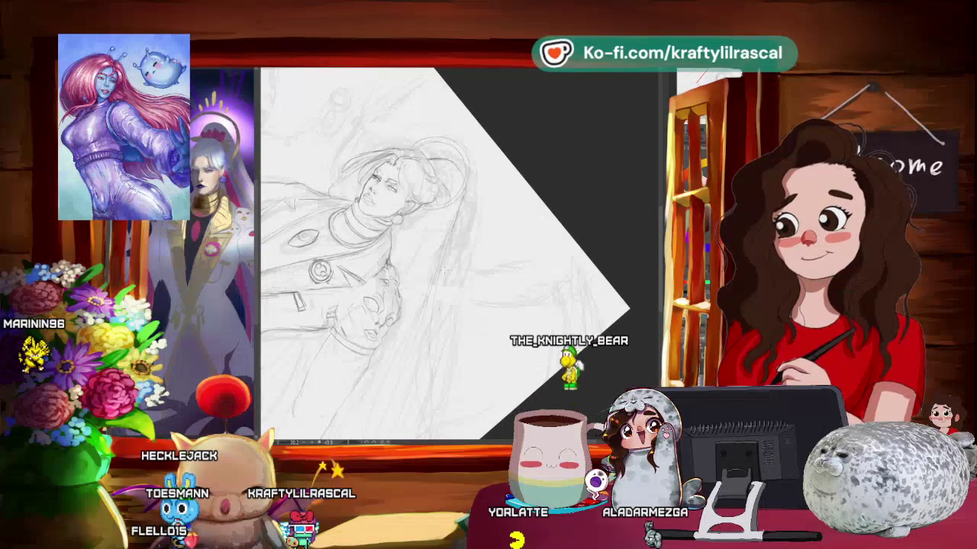
pyautogui.moveTo(527, 359)
pyautogui.mouseDown()
pyautogui.moveTo(542, 327)
pyautogui.moveTo(490, 277)
pyautogui.moveTo(503, 290)
pyautogui.mouseUp()
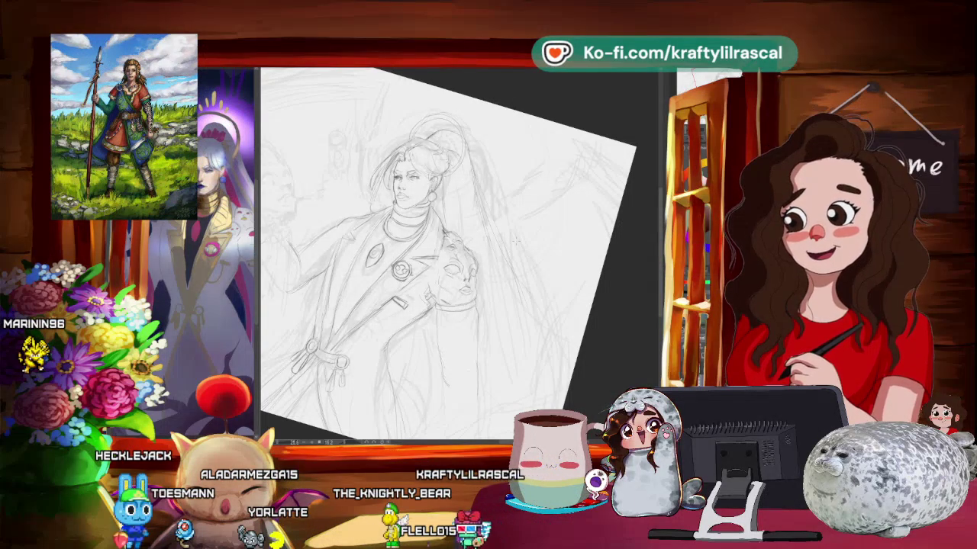
pyautogui.moveTo(516, 242)
pyautogui.mouseDown()
pyautogui.moveTo(510, 389)
pyautogui.moveTo(327, 286)
pyautogui.mouseUp()
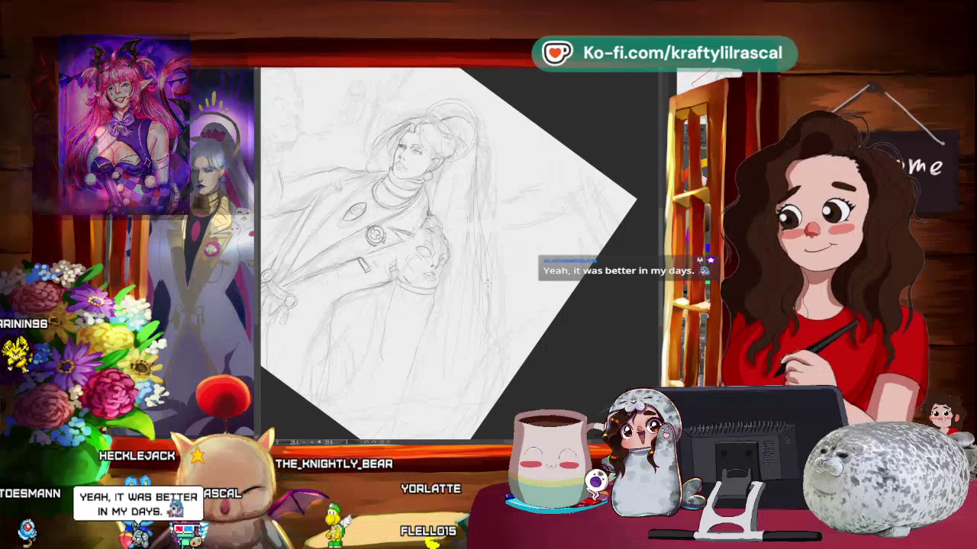
pyautogui.moveTo(473, 317)
pyautogui.mouseDown()
pyautogui.moveTo(598, 247)
pyautogui.moveTo(552, 340)
pyautogui.mouseUp()
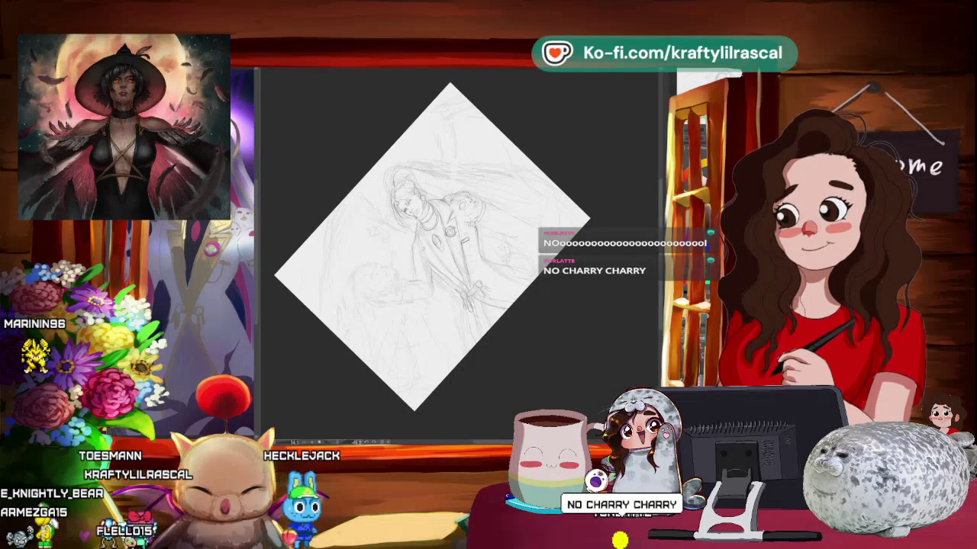
# - Rotate the canvas counter-clockwise toward upright and magnify the figure's head and torso
pyautogui.moveTo(523, 338)
pyautogui.mouseDown()
pyautogui.moveTo(457, 366)
pyautogui.moveTo(493, 387)
pyautogui.moveTo(466, 376)
pyautogui.moveTo(463, 396)
pyautogui.moveTo(436, 374)
pyautogui.moveTo(455, 356)
pyautogui.mouseUp()
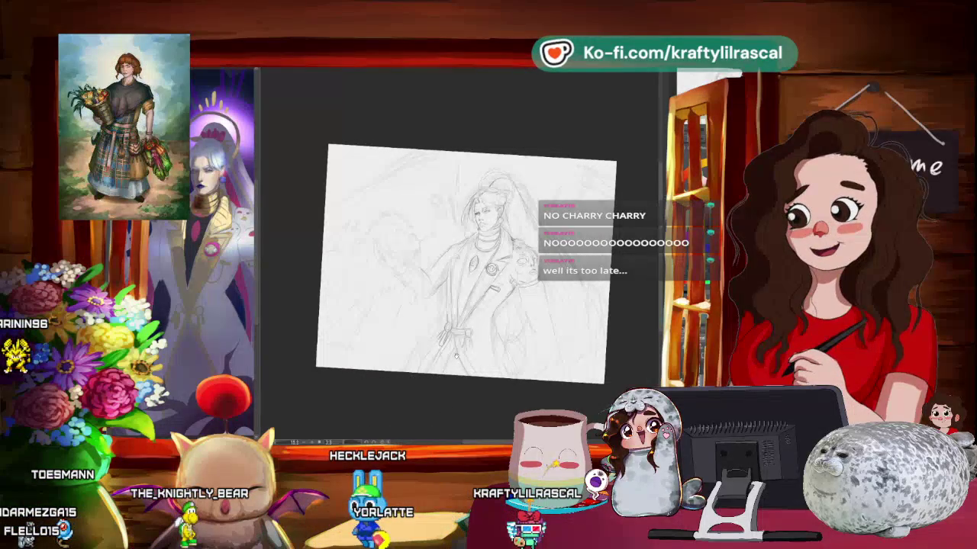
pyautogui.moveTo(472, 381)
pyautogui.mouseDown()
pyautogui.moveTo(434, 405)
pyautogui.moveTo(462, 329)
pyautogui.moveTo(300, 236)
pyautogui.mouseUp()
pyautogui.scroll(2, 440, 389)
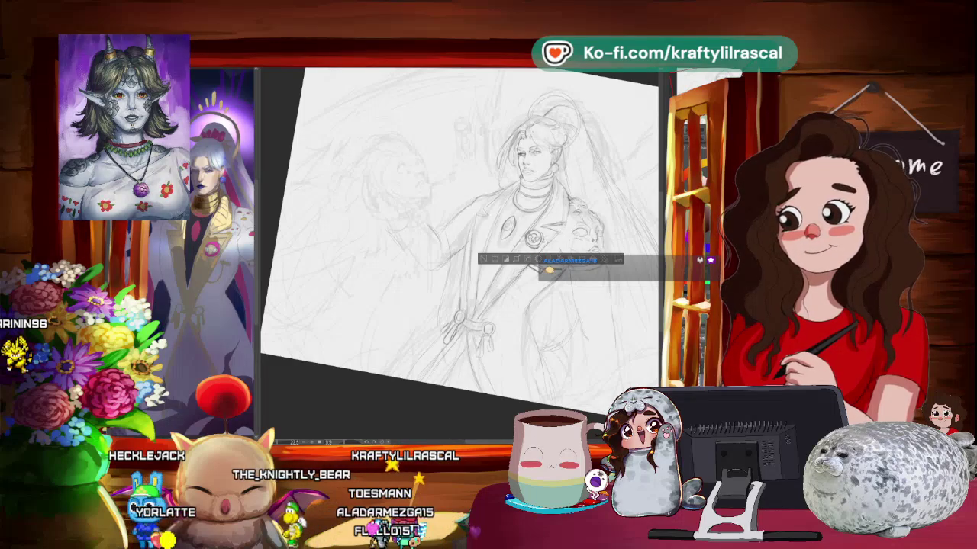
pyautogui.hotkey('ctrl', '-')
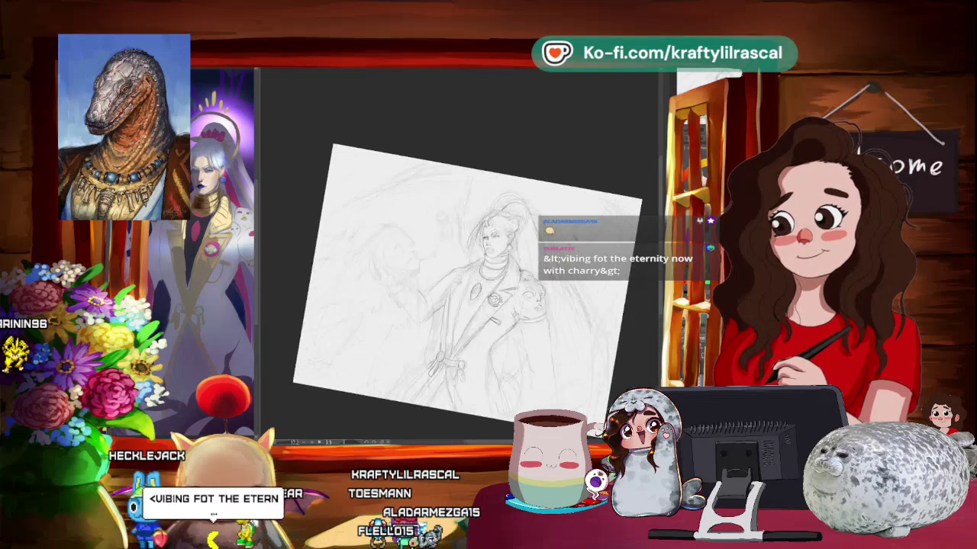
pyautogui.hotkey('ctrl', '+')
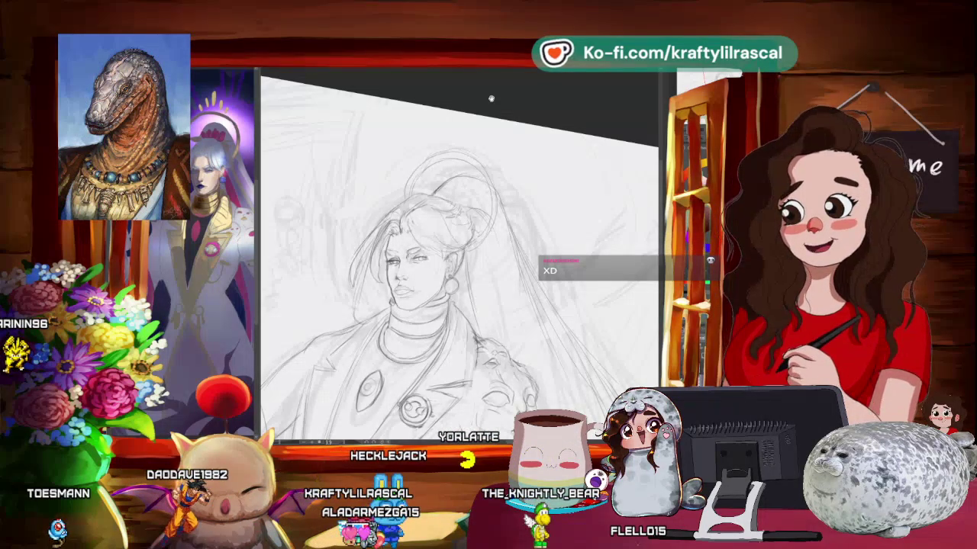
# - Zoom in and rotate the view clockwise while drawing over the face and hair bun
pyautogui.moveTo(490, 97); pyautogui.dragTo(490, 88)
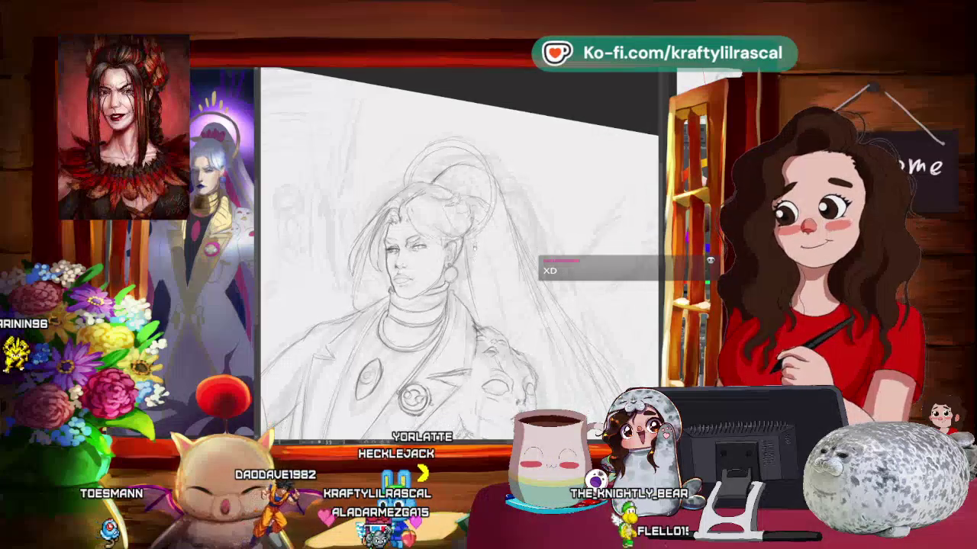
pyautogui.scroll(2, 458, 252)
pyautogui.scroll(2, 458, 252)
pyautogui.scroll(1, 458, 252)
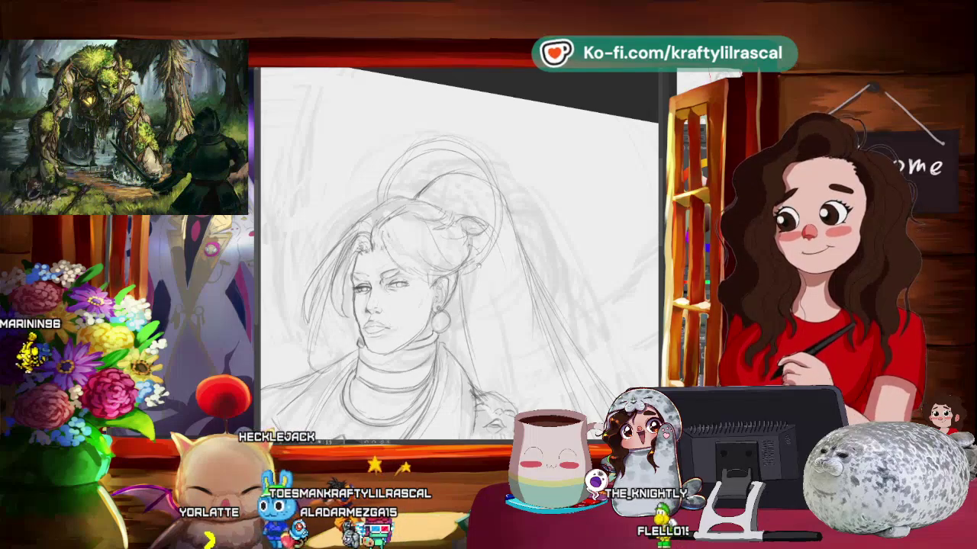
pyautogui.moveTo(458, 251); pyautogui.dragTo(519, 313)
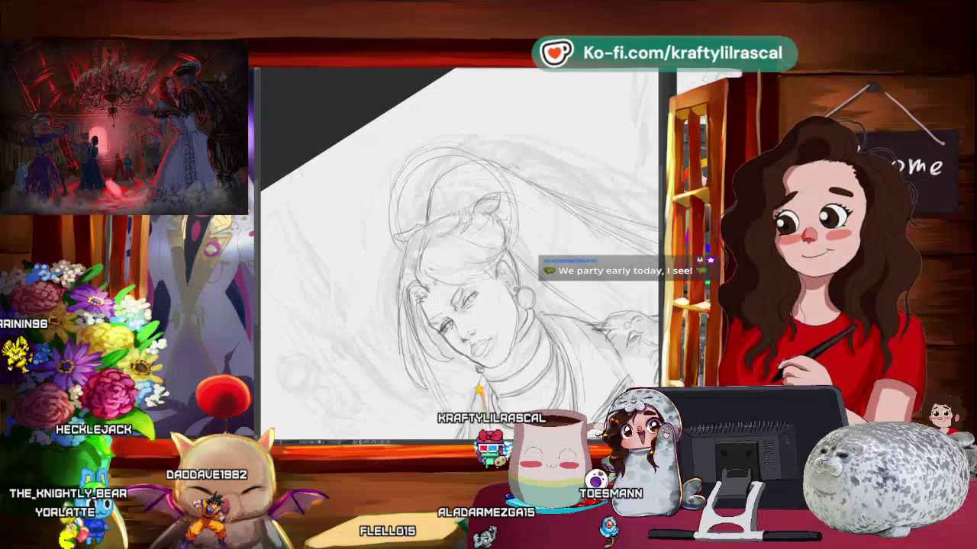
pyautogui.scroll(-3, 458, 259)
pyautogui.scroll(3, 458, 290)
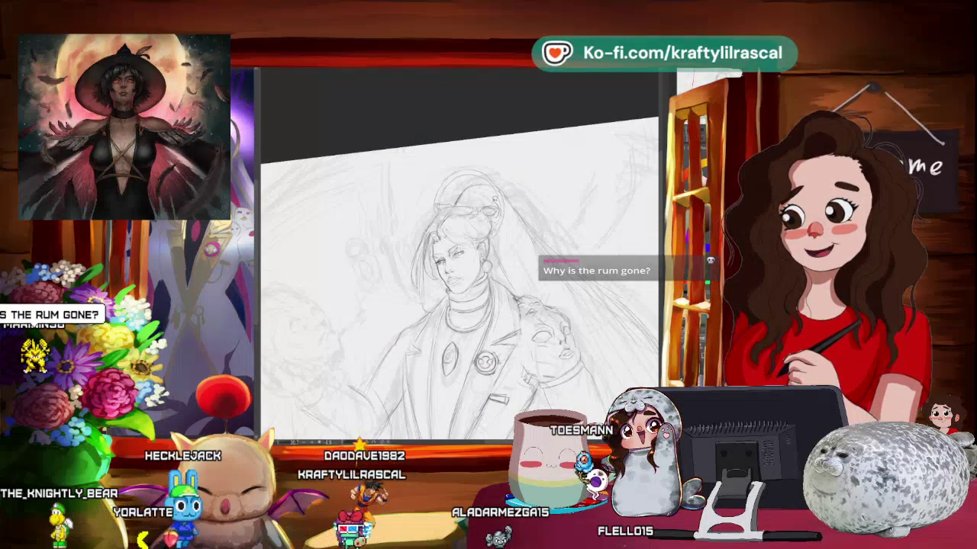
# - Lasso part of the head and transform it with Ctrl+T, then switch to the sherry search results
pyautogui.click(523, 236)
pyautogui.click(523, 233)
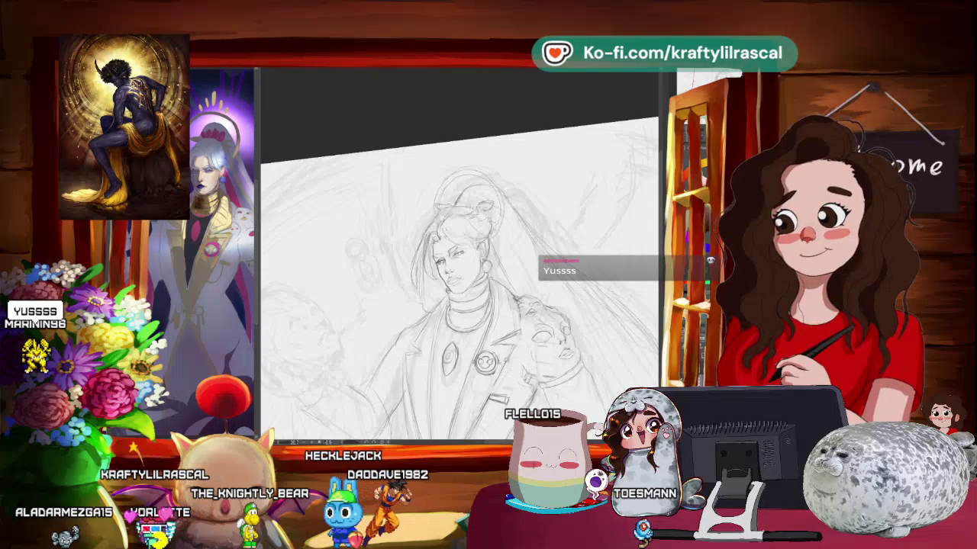
pyautogui.scroll(1, 458, 290)
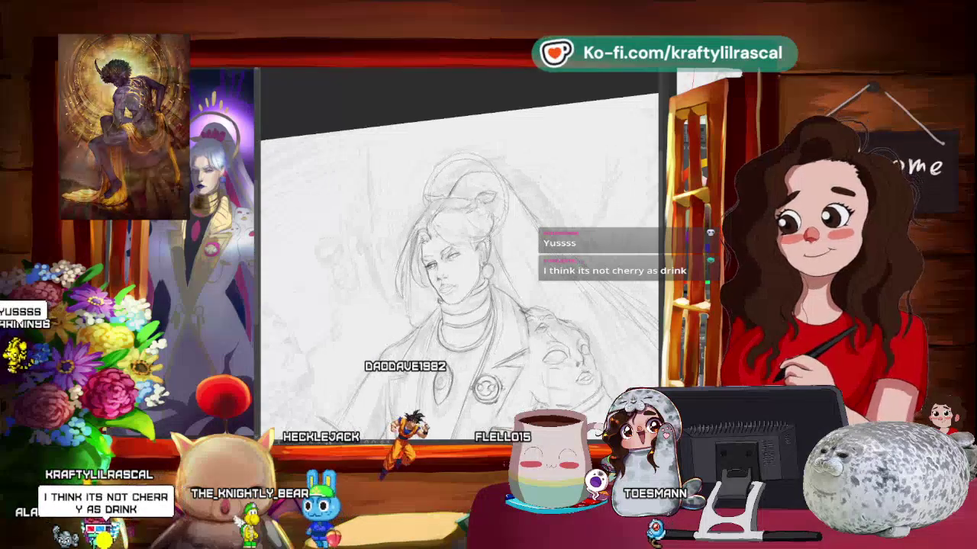
pyautogui.moveTo(458, 290); pyautogui.dragTo(565, 219)
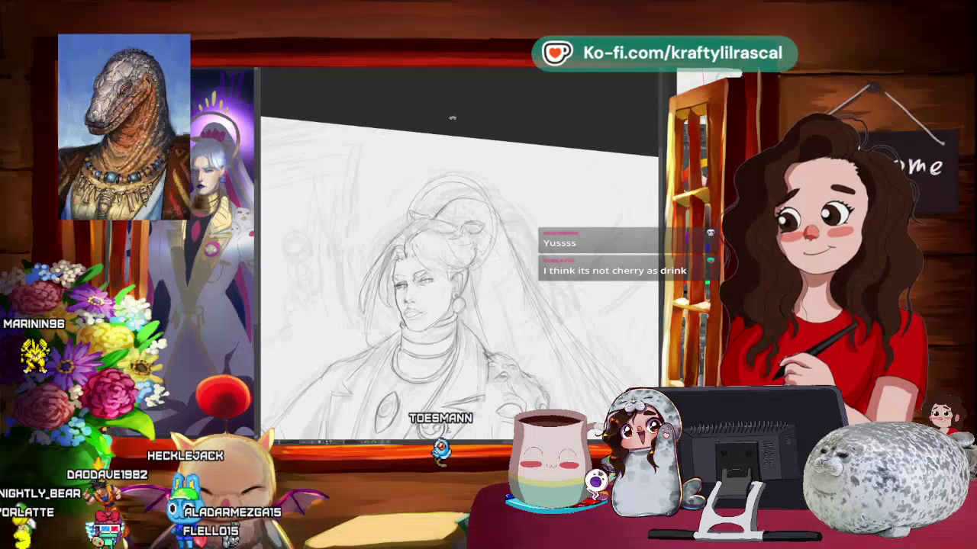
pyautogui.scroll(2, 458, 306)
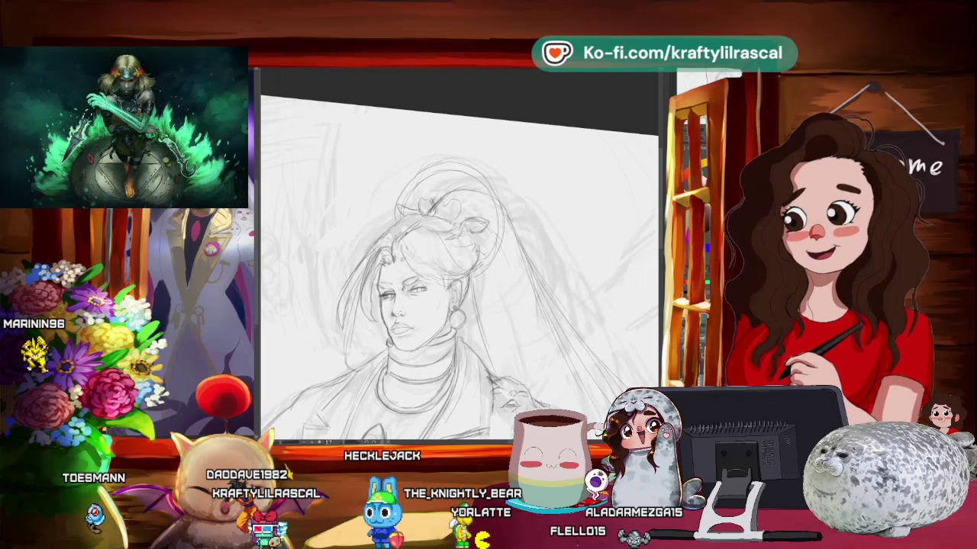
pyautogui.hotkey('alt', 'Tab')
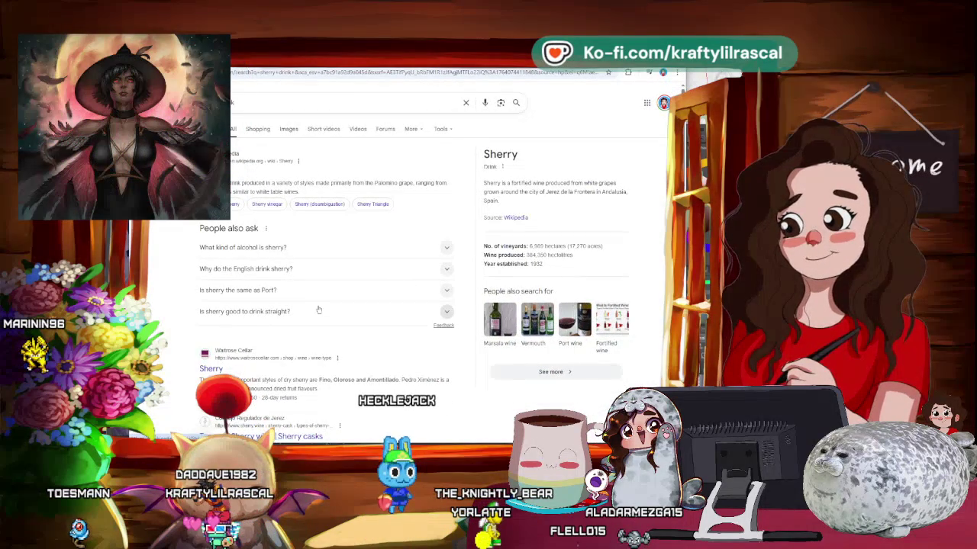
# - Browse the sherry drink image results, then return to the All results
pyautogui.click(288, 128)
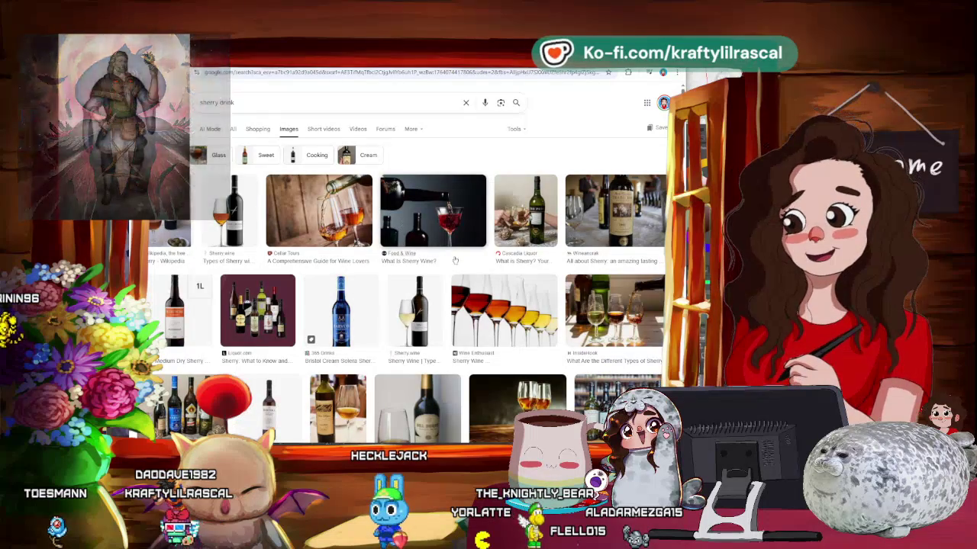
pyautogui.scroll(-1, 455, 260)
pyautogui.scroll(1, 454, 261)
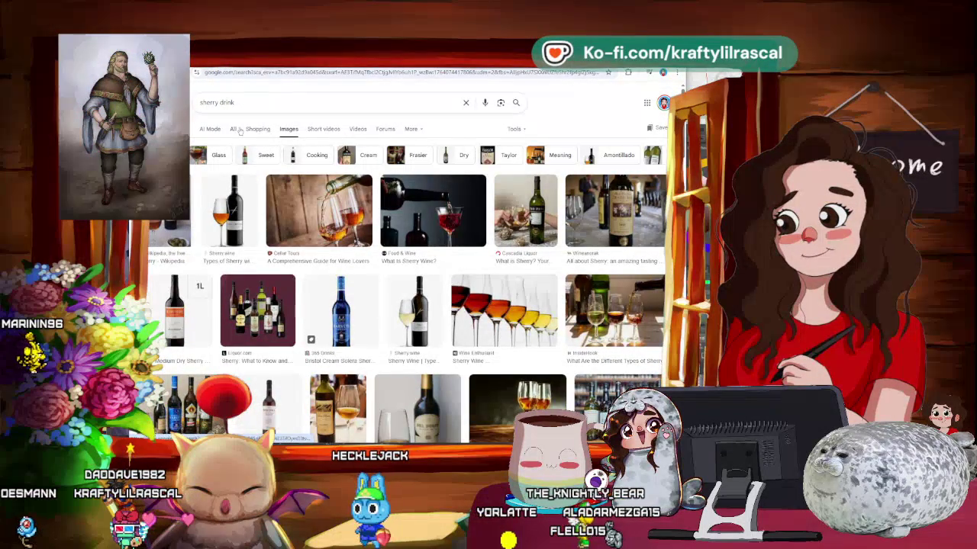
pyautogui.click(235, 129)
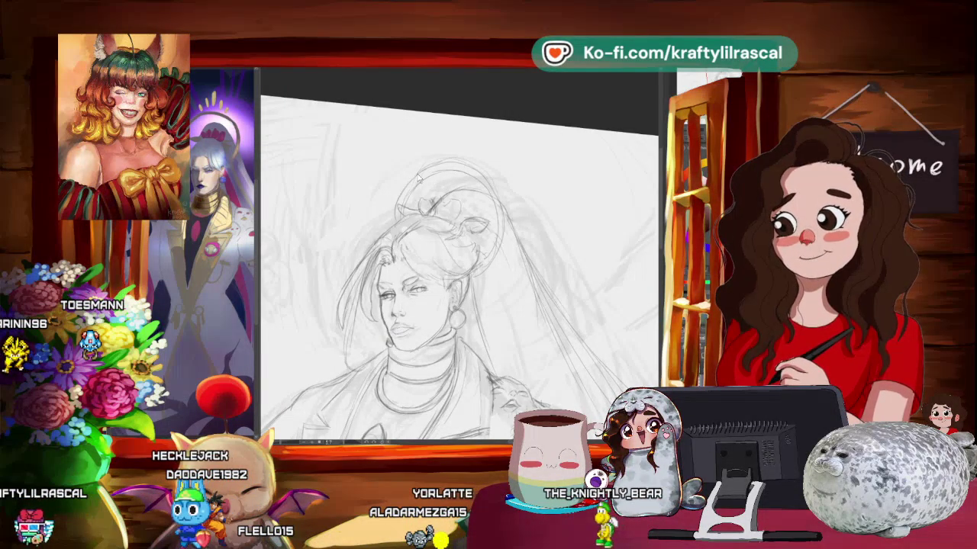
# - Pan and zoom into the head to sketch extra hair strands around the bun
pyautogui.moveTo(418, 178); pyautogui.dragTo(404, 168)
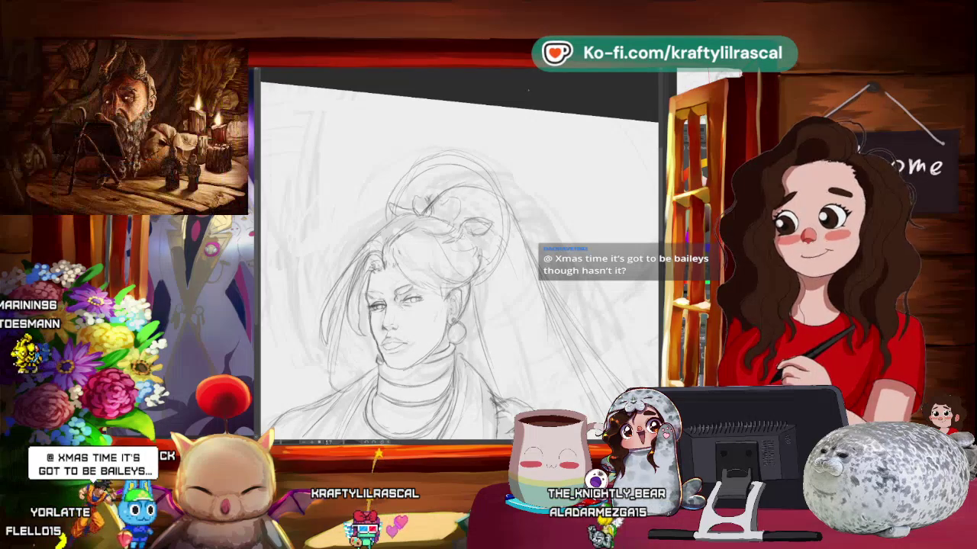
pyautogui.scroll(-2, 458, 290)
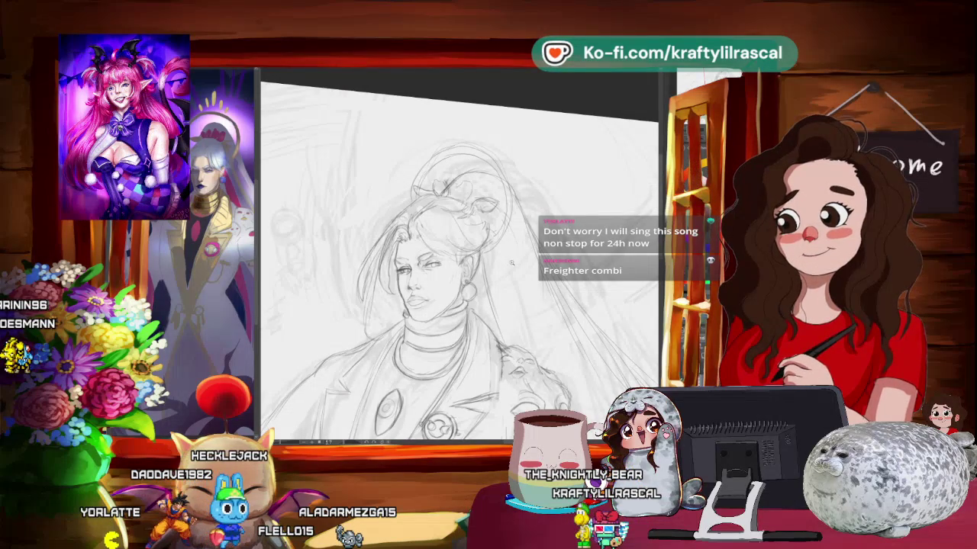
pyautogui.scroll(3, 511, 262)
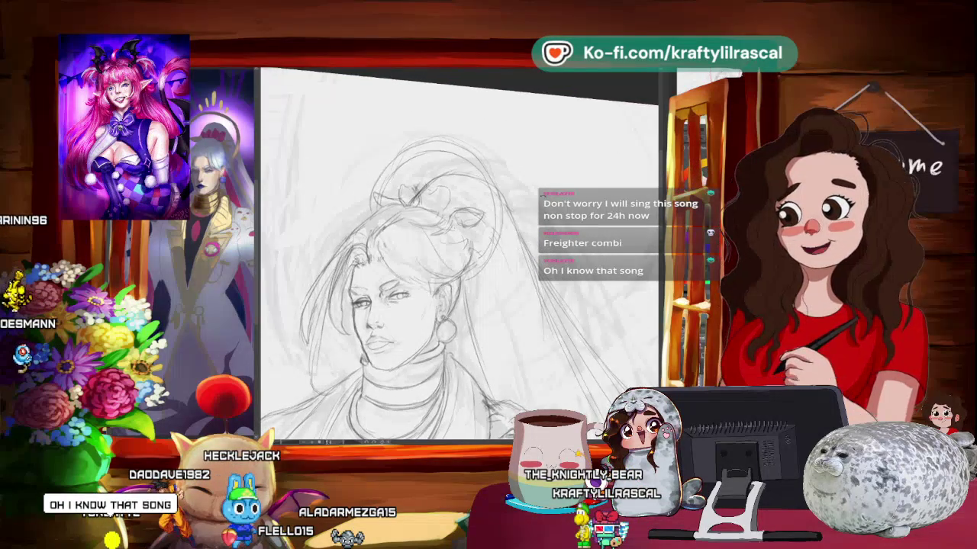
pyautogui.scroll(2, 458, 260)
pyautogui.scroll(2, 457, 259)
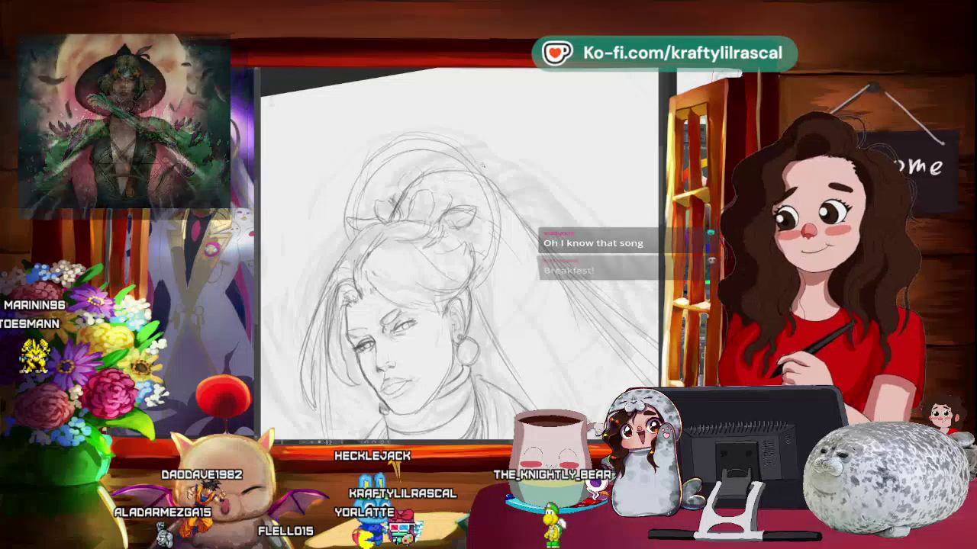
pyautogui.scroll(-2, 458, 256)
pyautogui.scroll(-2, 501, 226)
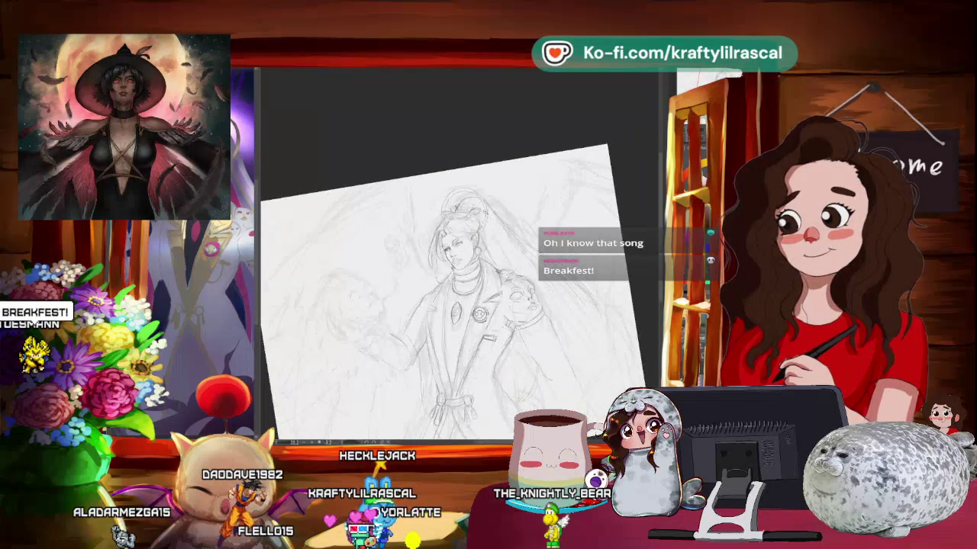
pyautogui.moveTo(522, 252)
pyautogui.mouseDown()
pyautogui.moveTo(573, 167)
pyautogui.moveTo(582, 188)
pyautogui.mouseUp()
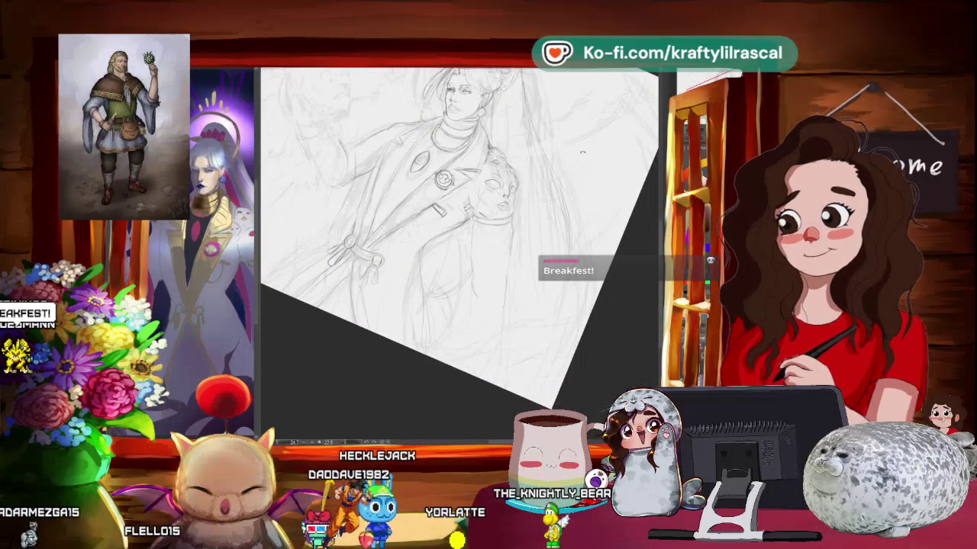
pyautogui.moveTo(582, 152); pyautogui.dragTo(580, 196)
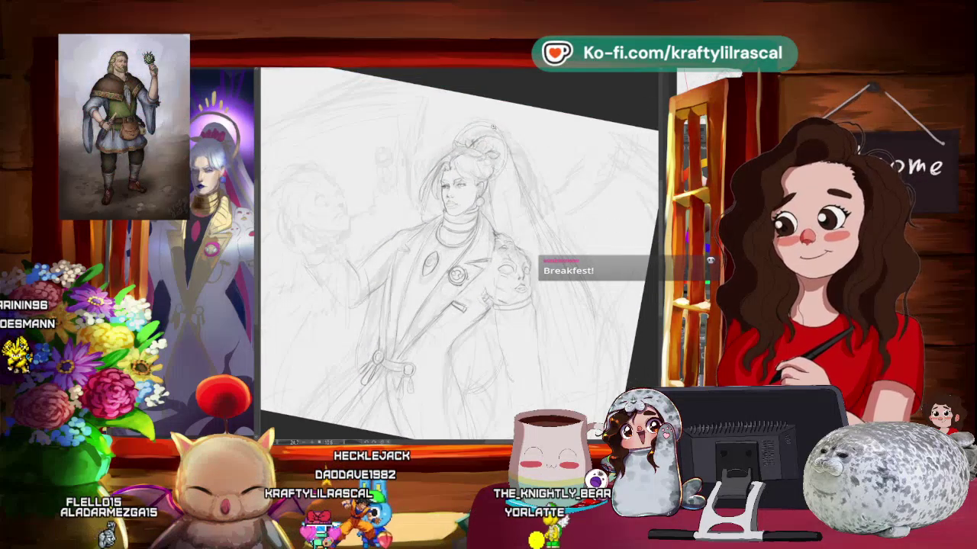
pyautogui.scroll(3, 493, 127)
pyautogui.scroll(2, 493, 128)
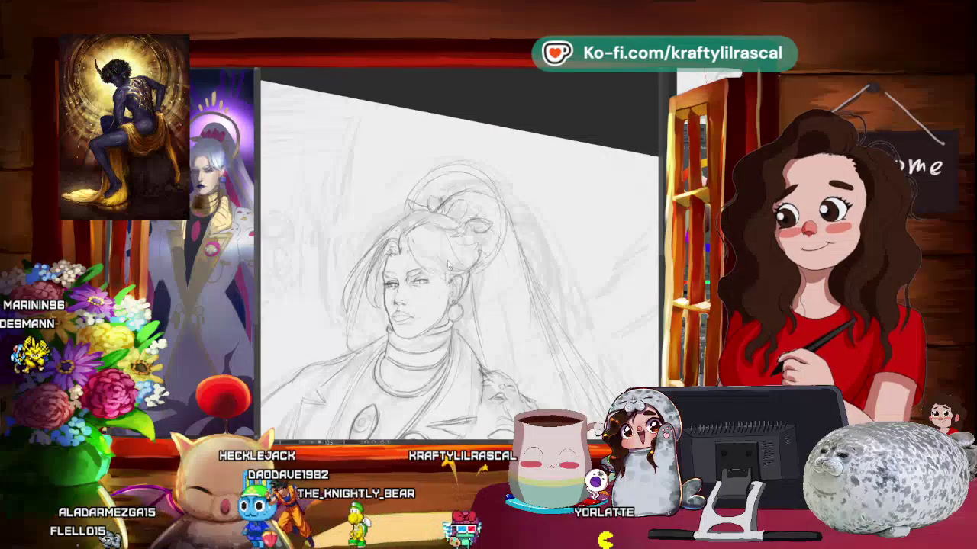
pyautogui.scroll(2, 488, 168)
pyautogui.scroll(1, 458, 305)
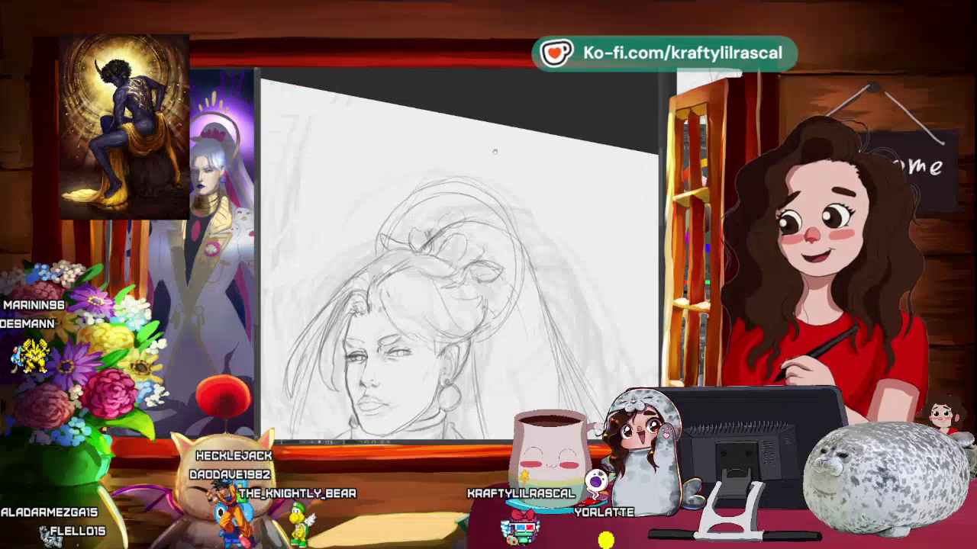
pyautogui.scroll(1, 457, 306)
pyautogui.scroll(1, 458, 305)
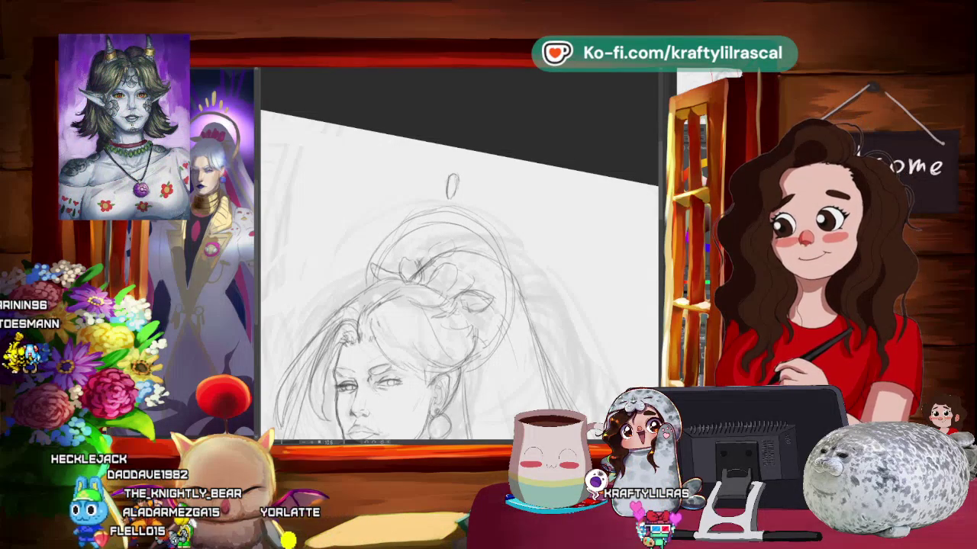
pyautogui.scroll(-3, 578, 136)
pyautogui.scroll(-2, 578, 136)
pyautogui.scroll(-1, 578, 137)
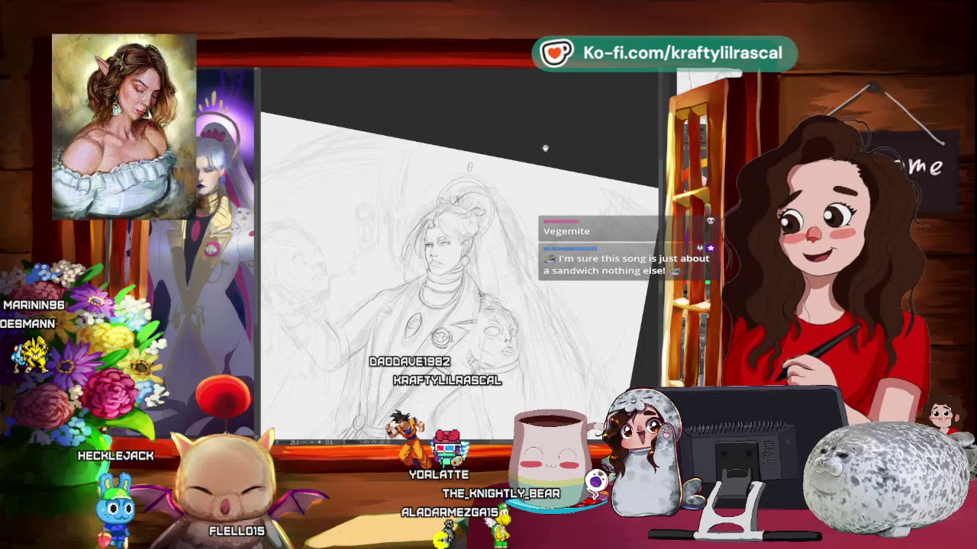
pyautogui.moveTo(587, 155); pyautogui.dragTo(564, 149)
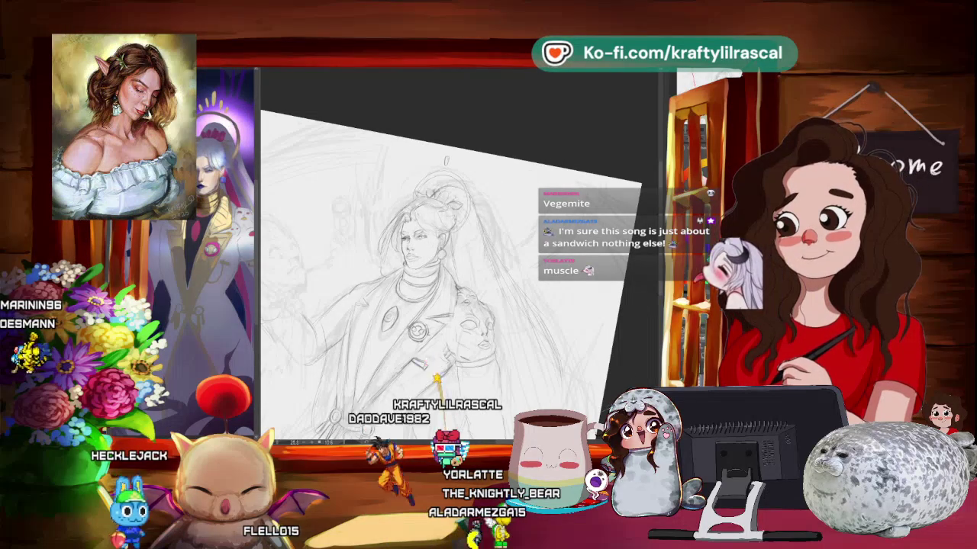
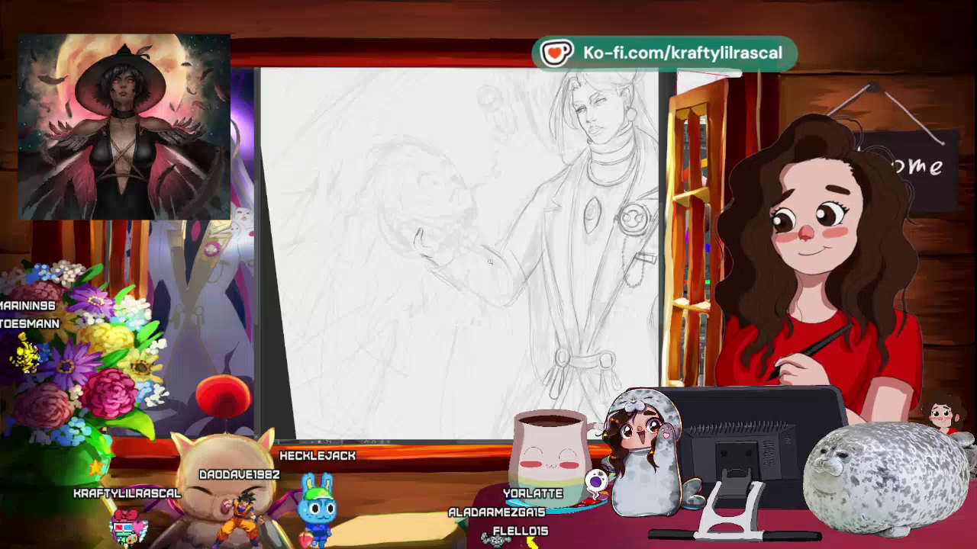
# - Angle and zoom the canvas, then pencil extra detail onto the skull in the outstretched hand
pyautogui.hotkey('ctrl', '-')
pyautogui.press('^')
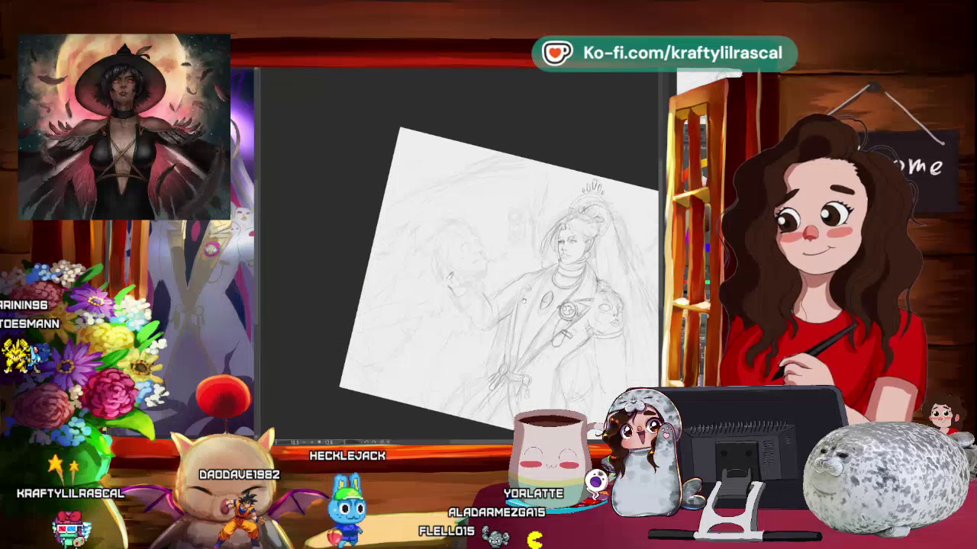
pyautogui.hotkey('ctrl', '+')
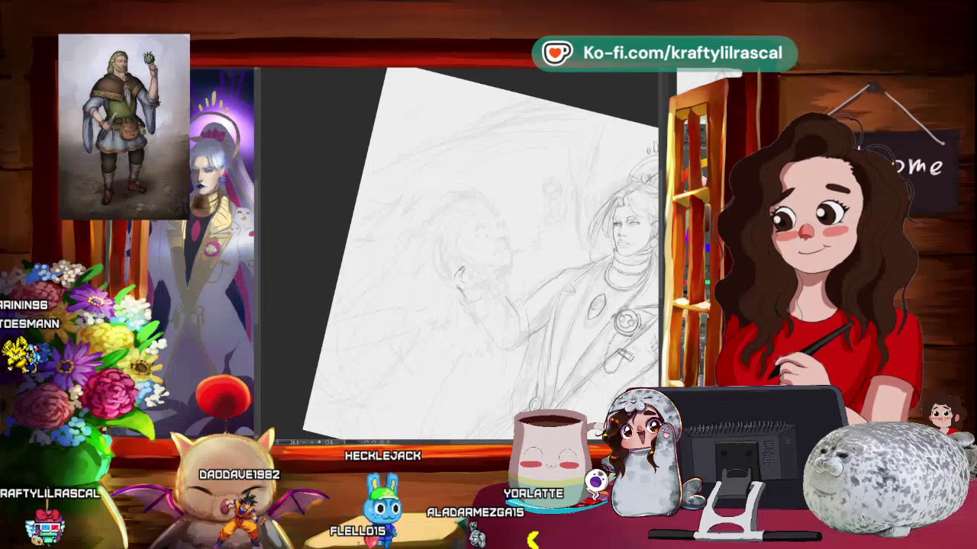
pyautogui.moveTo(473, 221); pyautogui.dragTo(496, 267)
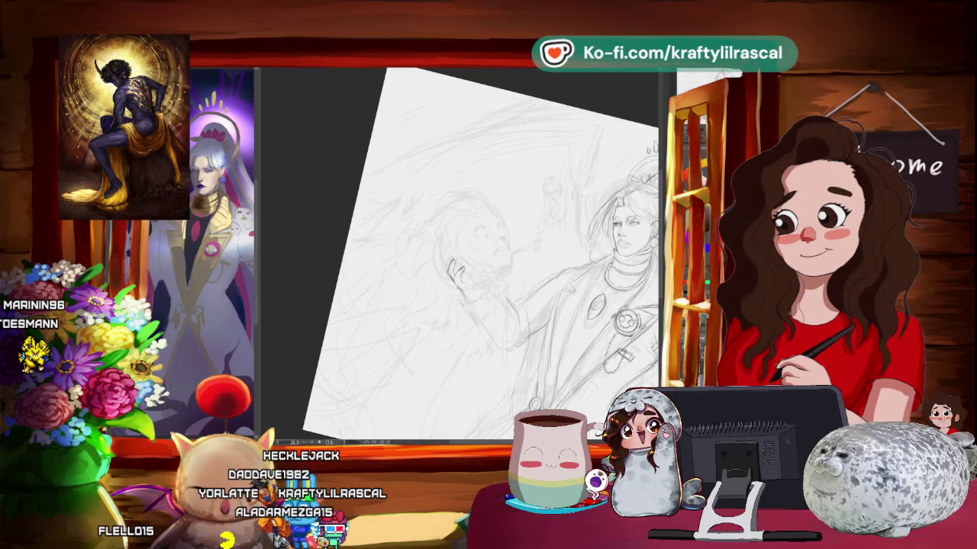
pyautogui.scroll(-5, 488, 259)
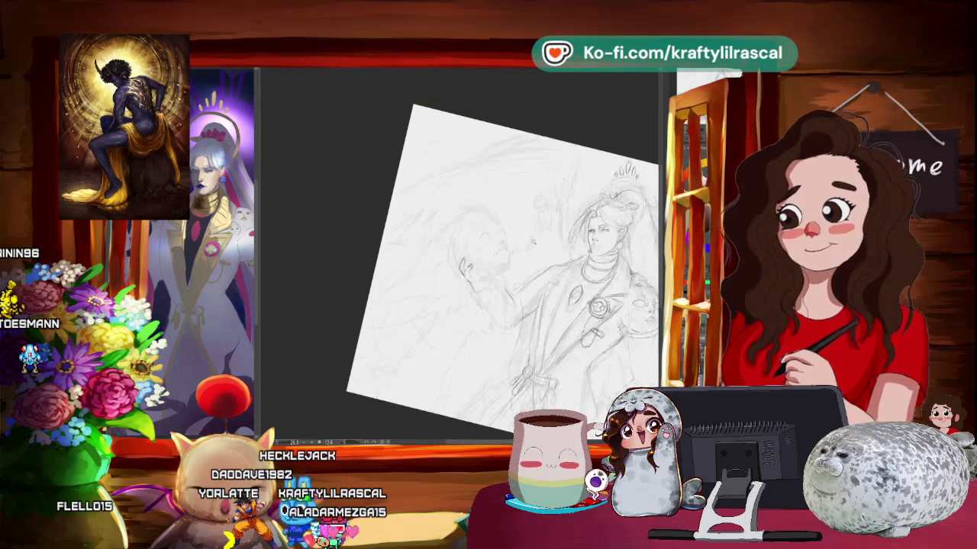
pyautogui.scroll(5, 488, 259)
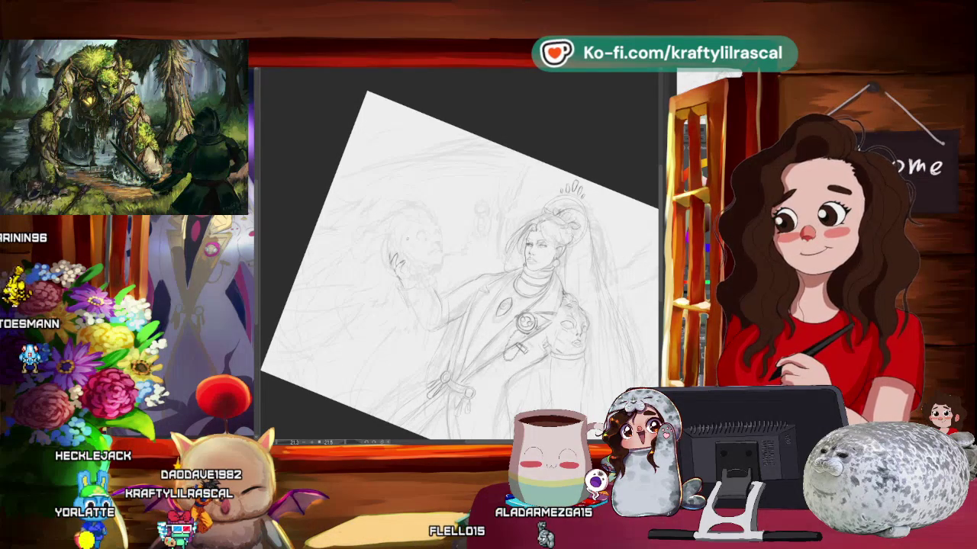
# - Rotate the canvas counter-clockwise and readjust the zoom to straighten the sketch
pyautogui.scroll(-5, 457, 260)
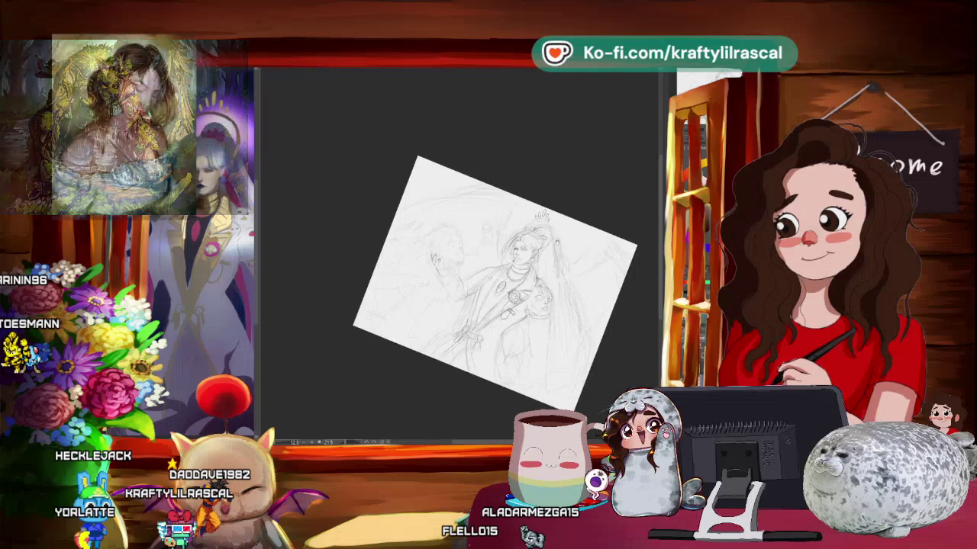
pyautogui.scroll(2, 461, 285)
pyautogui.scroll(1, 461, 285)
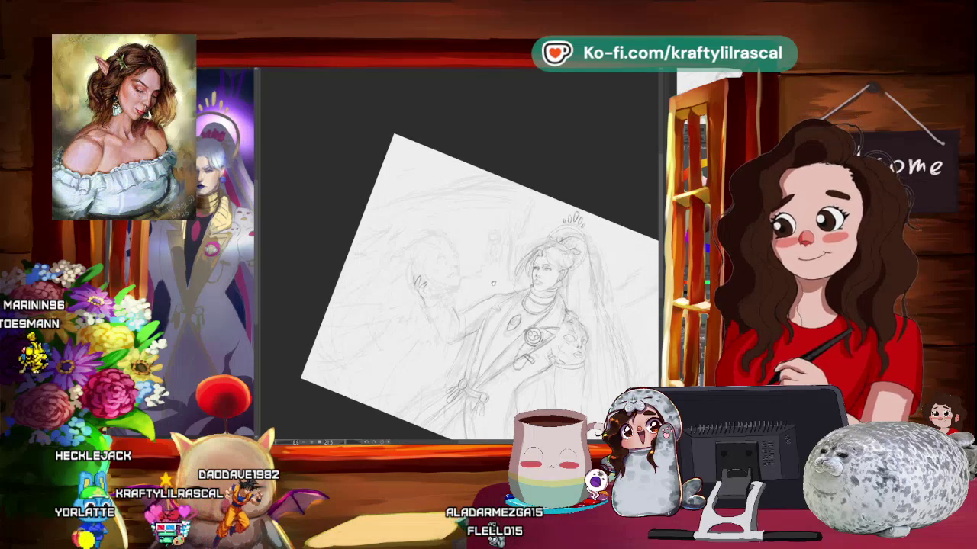
pyautogui.scroll(2, 460, 285)
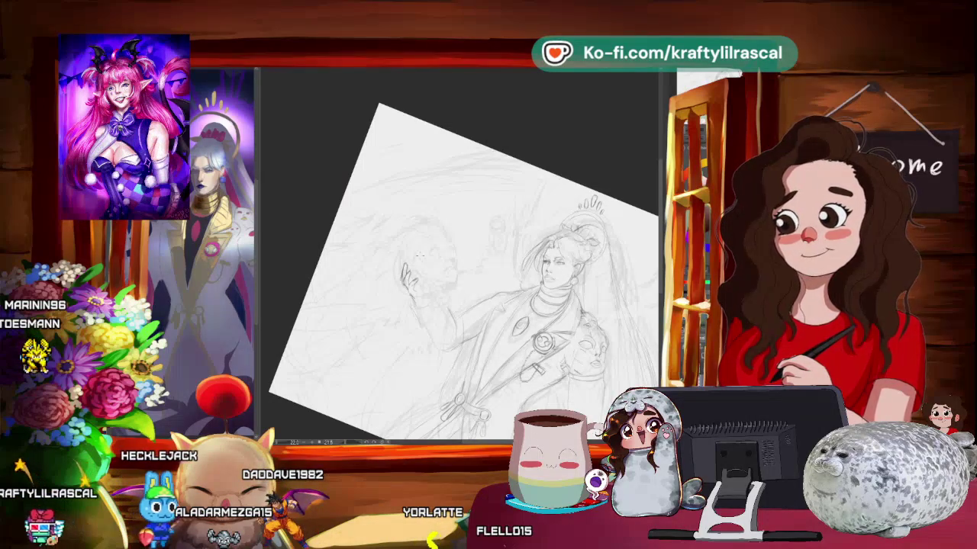
pyautogui.press('-')
pyautogui.press('-')
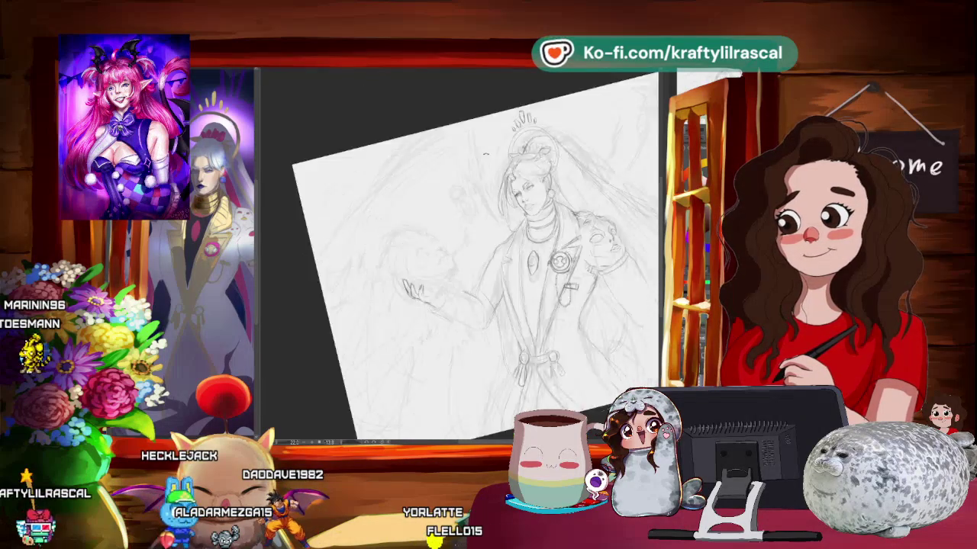
pyautogui.press('-')
pyautogui.press('-')
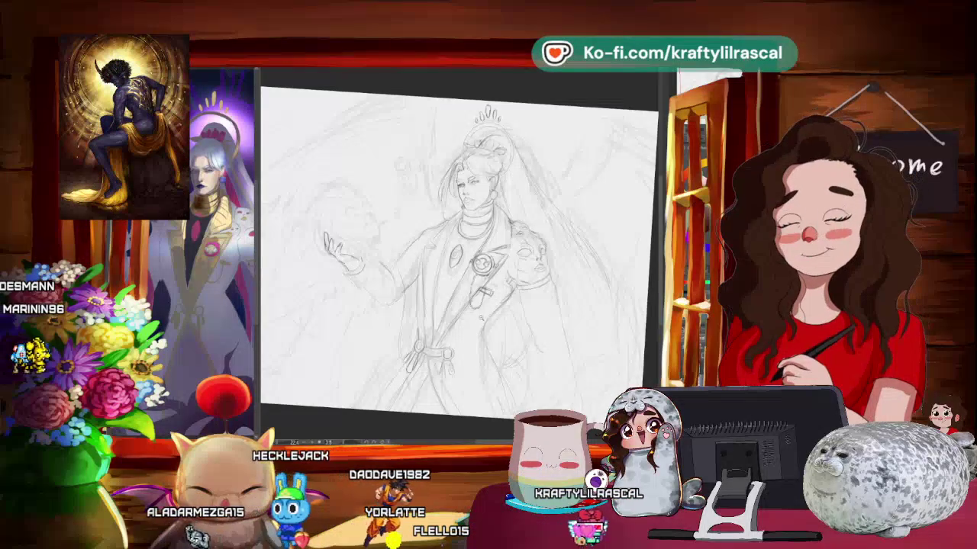
pyautogui.hotkey('ctrl', '-')
pyautogui.press('-')
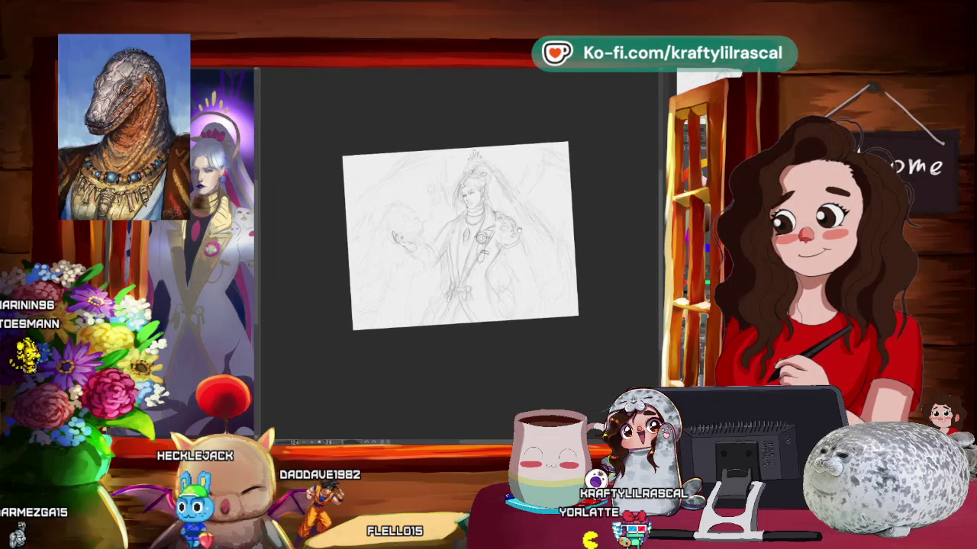
# - Zoom in close on the skull and the open hand
pyautogui.scroll(3, 461, 244)
pyautogui.scroll(2, 458, 245)
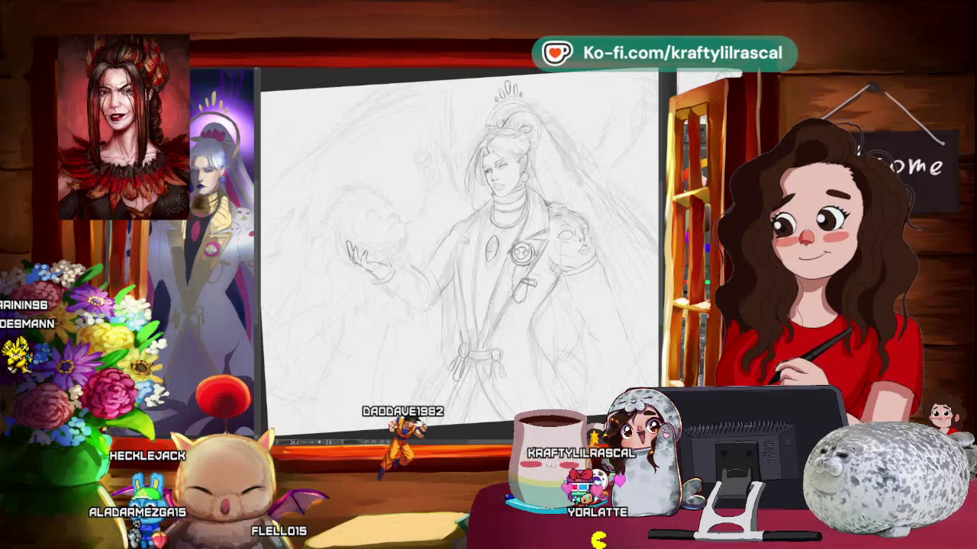
pyautogui.scroll(1, 405, 258)
pyautogui.scroll(1, 534, 252)
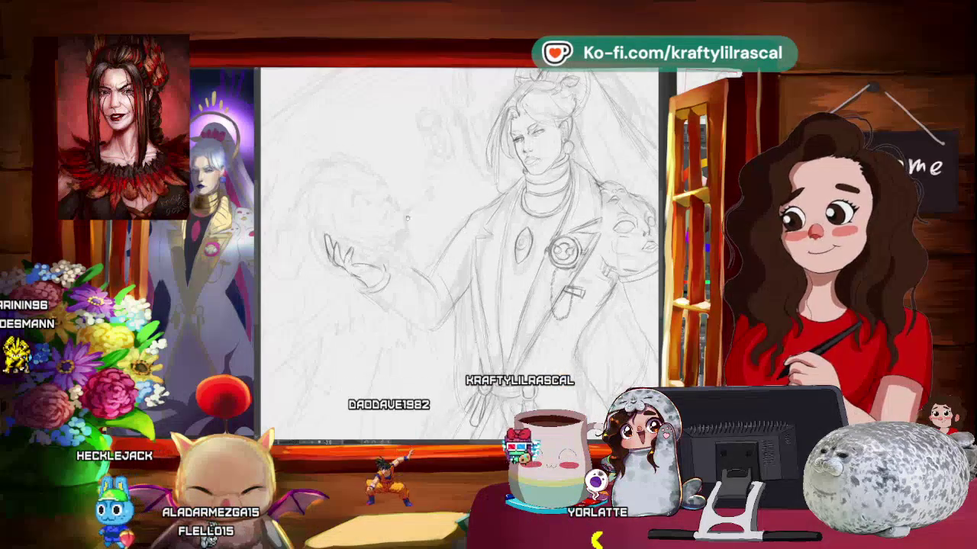
pyautogui.scroll(1, 534, 252)
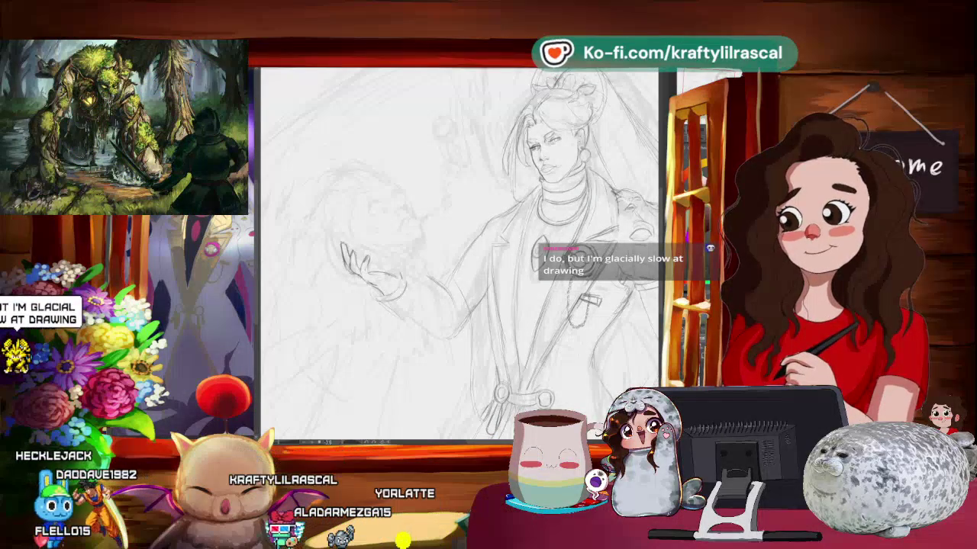
# - Oval-select the skull, transform it slightly up and tilted above the hand, then deselect
pyautogui.moveTo(436, 252); pyautogui.dragTo(433, 244)
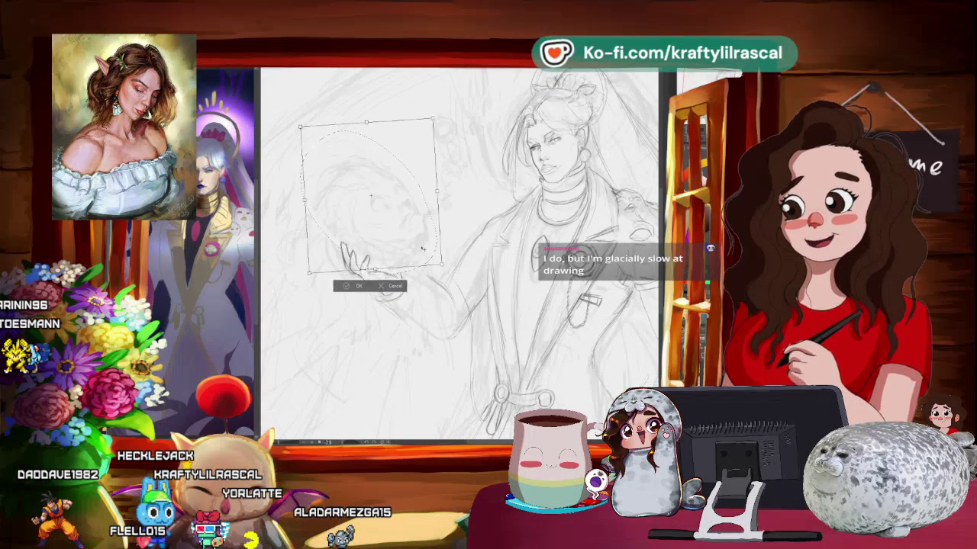
pyautogui.moveTo(422, 246); pyautogui.dragTo(418, 259)
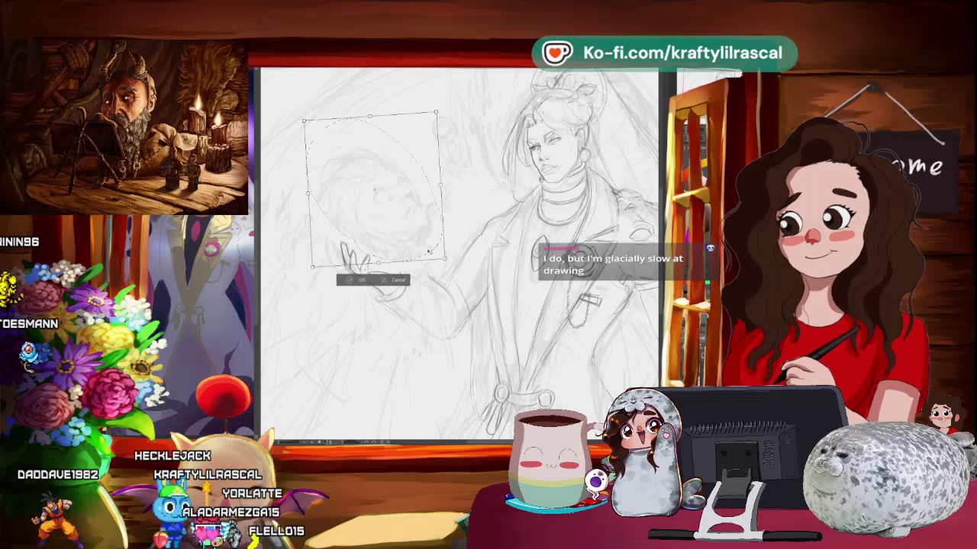
pyautogui.moveTo(428, 250); pyautogui.dragTo(429, 248)
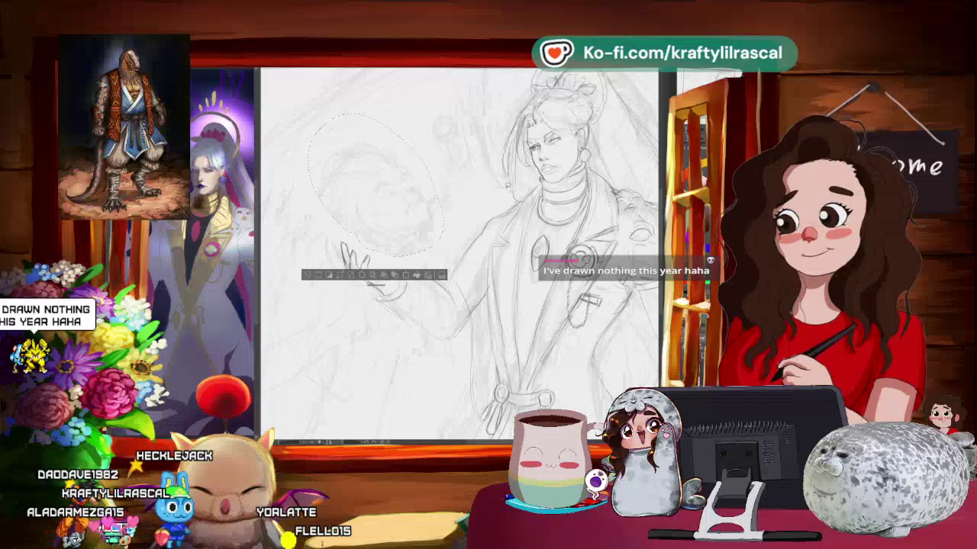
pyautogui.hotkey('ctrl', 'd')
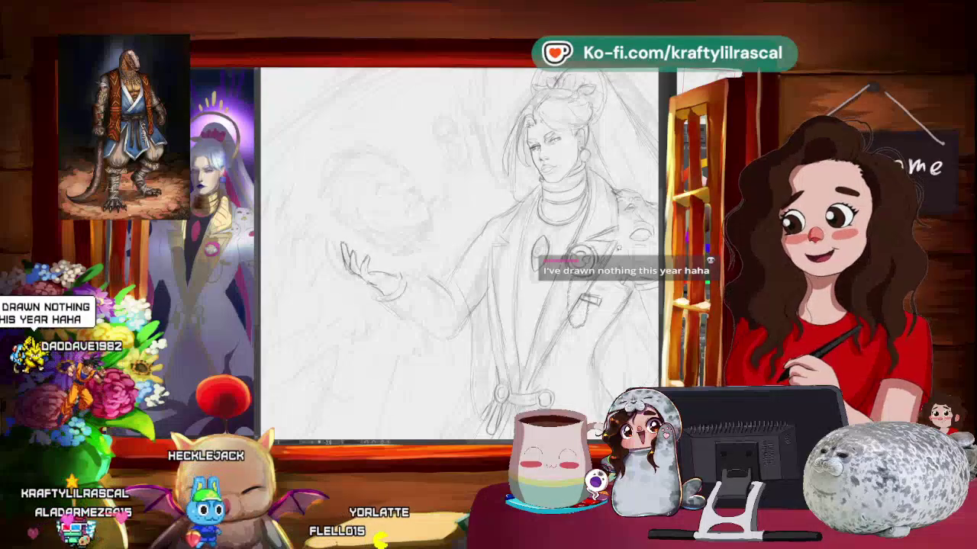
pyautogui.scroll(-3, 457, 252)
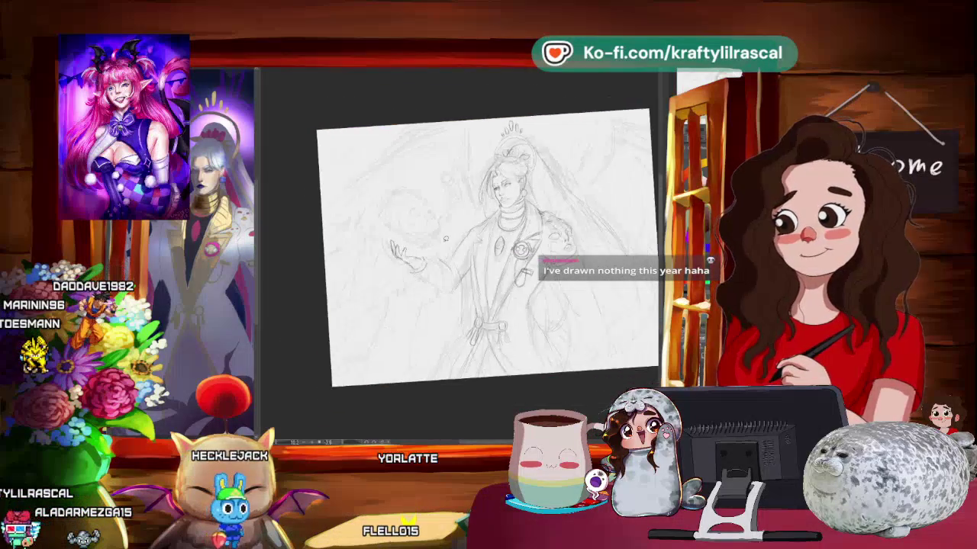
# - Redraw the hand's fingers, then zoom out to check and back in on the hand
pyautogui.scroll(3, 446, 238)
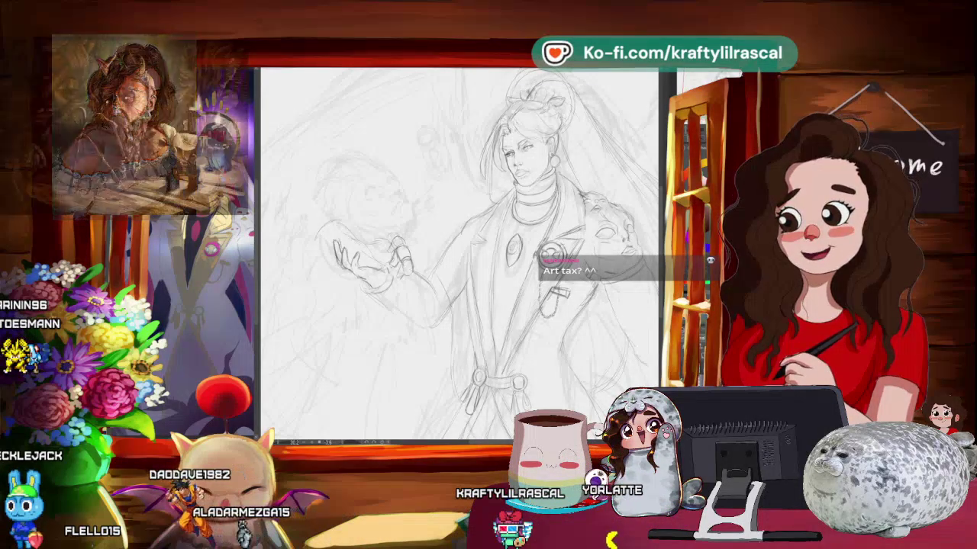
pyautogui.hotkey('ctrl', '-')
pyautogui.hotkey('ctrl', '+')
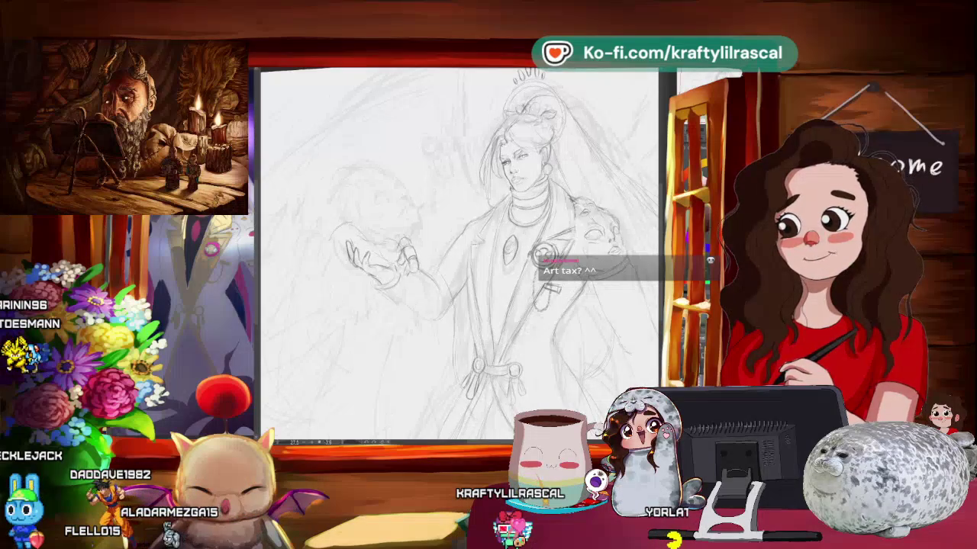
pyautogui.hotkey('ctrl', '+')
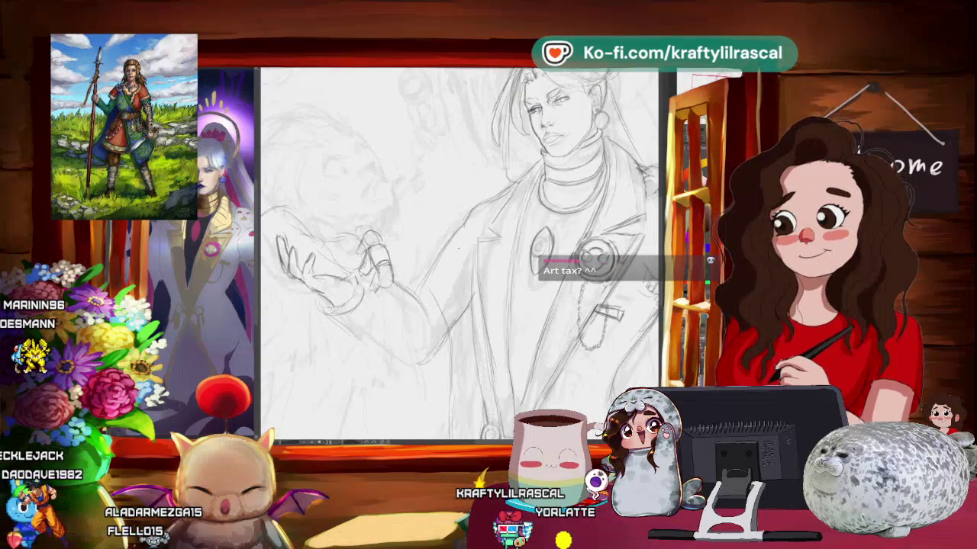
pyautogui.hotkey('ctrl', '+')
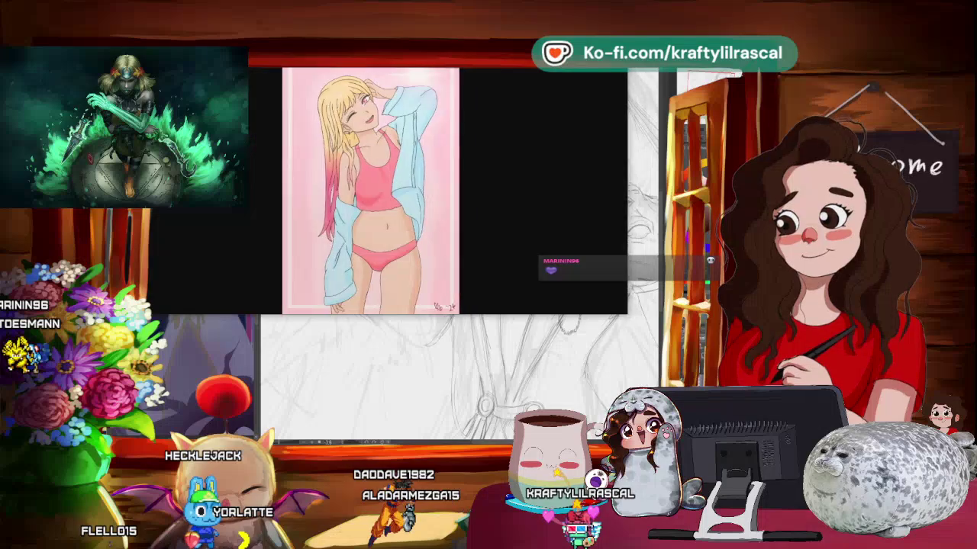
pyautogui.moveTo(488, 131); pyautogui.dragTo(491, 99)
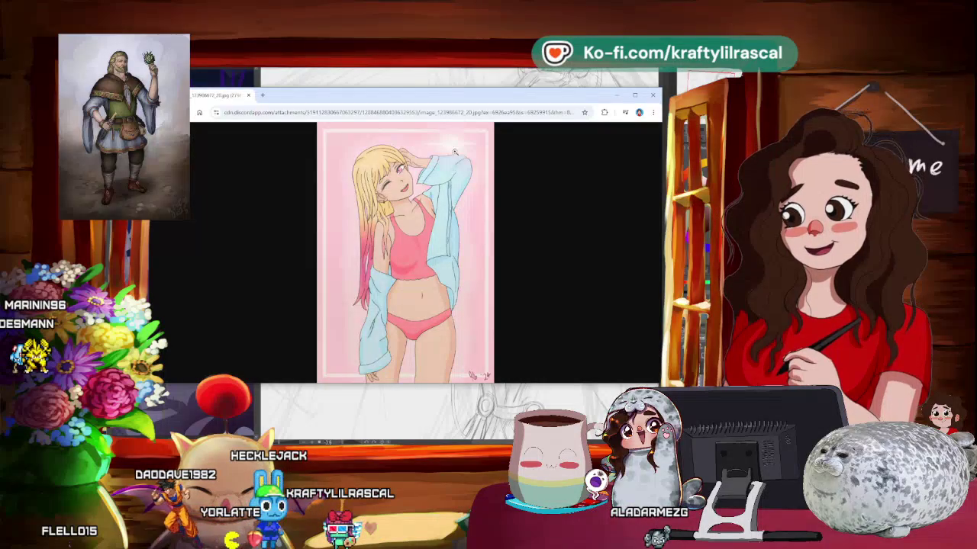
pyautogui.moveTo(466, 110)
pyautogui.mouseDown()
pyautogui.moveTo(456, 132)
pyautogui.moveTo(460, 79)
pyautogui.mouseUp()
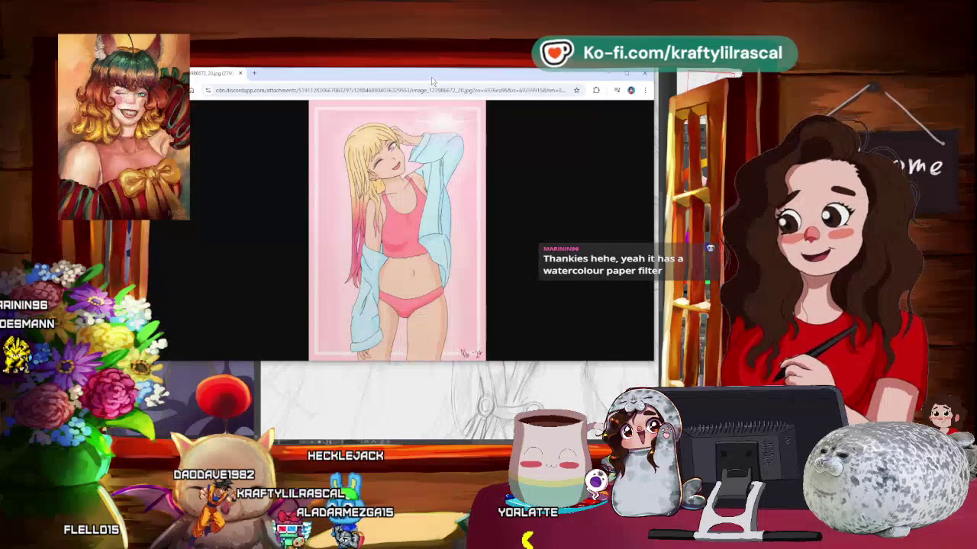
pyautogui.hotkey('alt', 'Tab')
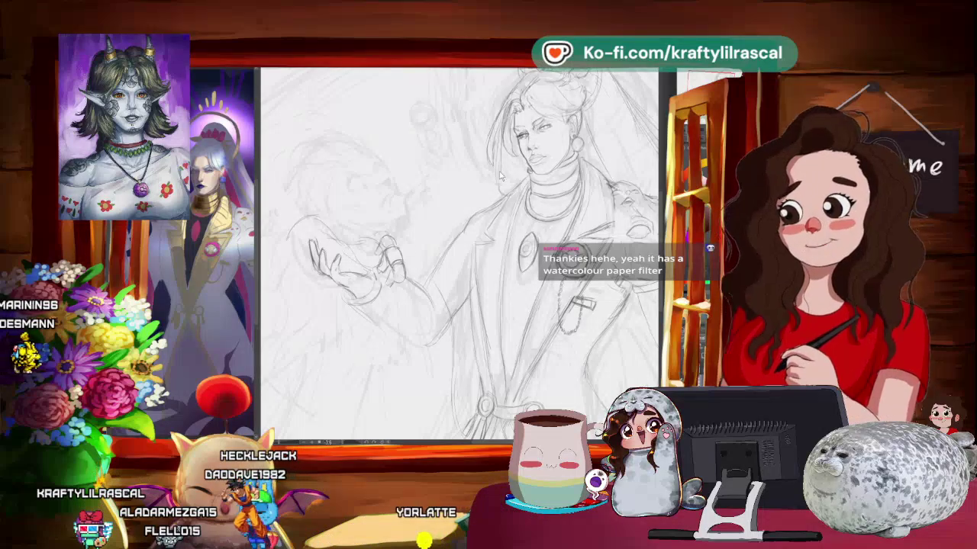
# - Pan and rotate the view counter-clockwise, then zoom out to see more of the figure
pyautogui.hotkey('ctrl', '-')
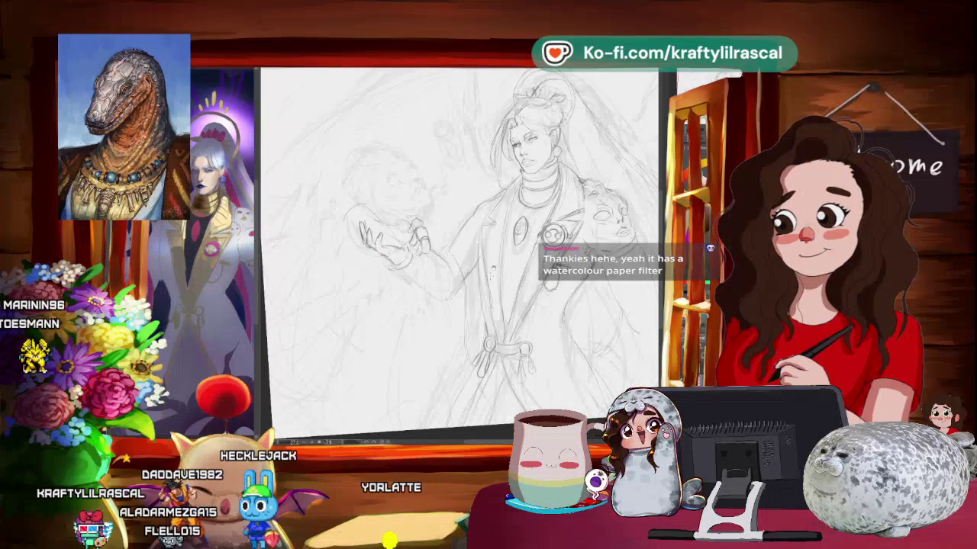
pyautogui.moveTo(458, 252); pyautogui.dragTo(435, 256)
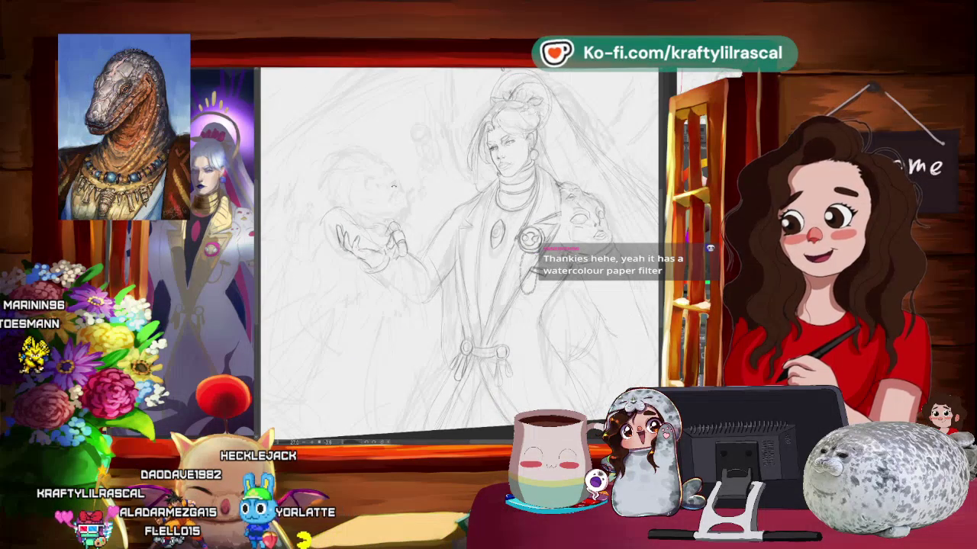
pyautogui.press('^')
pyautogui.hotkey('ctrl', '+')
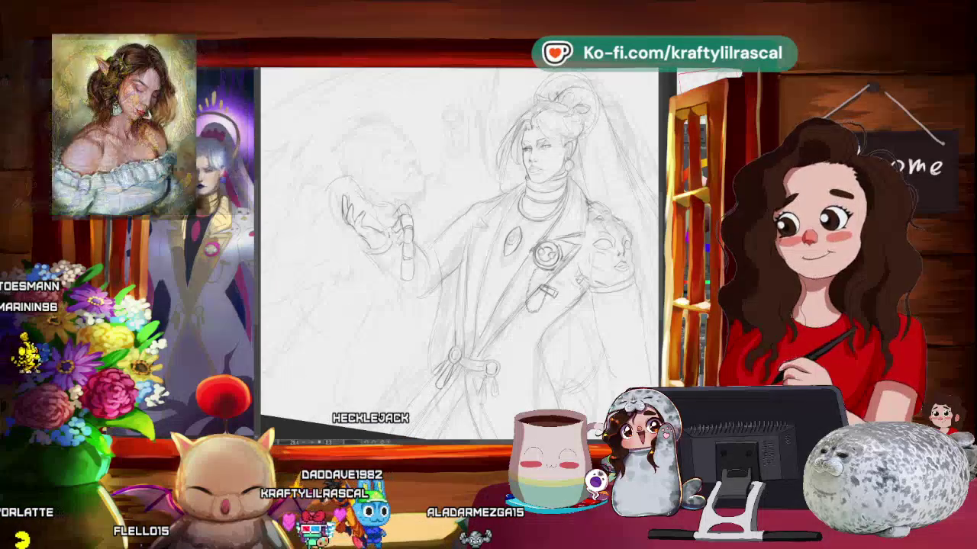
pyautogui.moveTo(458, 252)
pyautogui.mouseDown()
pyautogui.moveTo(427, 229)
pyautogui.moveTo(435, 221)
pyautogui.mouseUp()
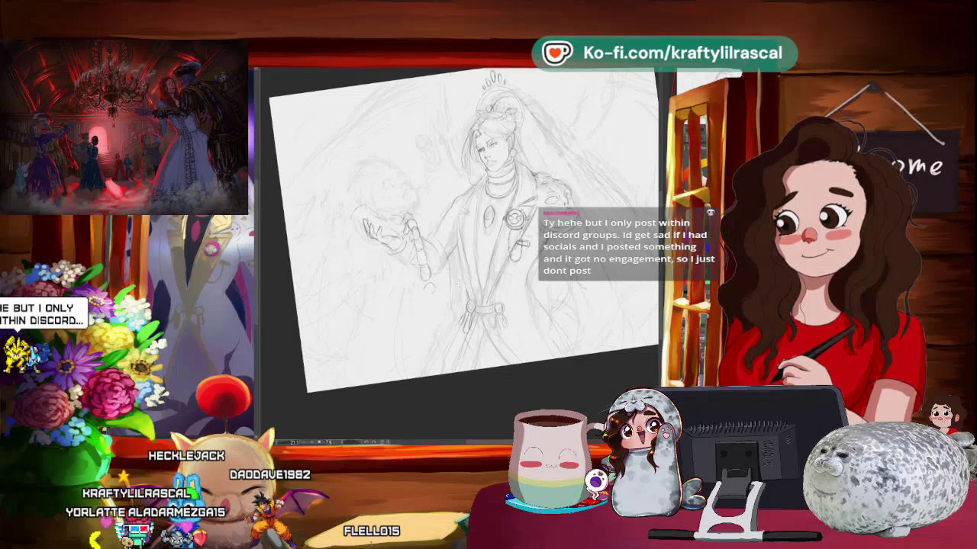
pyautogui.moveTo(458, 229); pyautogui.dragTo(427, 259)
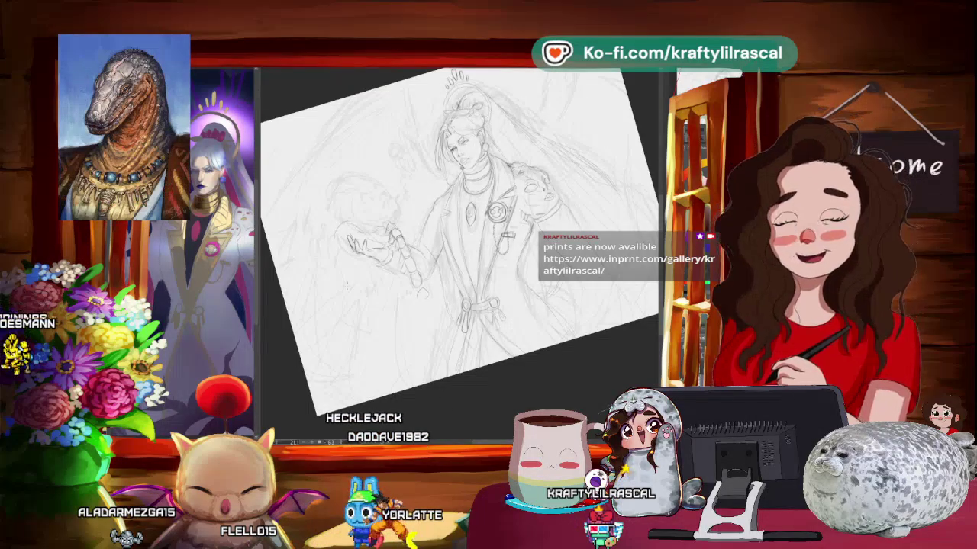
pyautogui.hotkey('ctrl', '-')
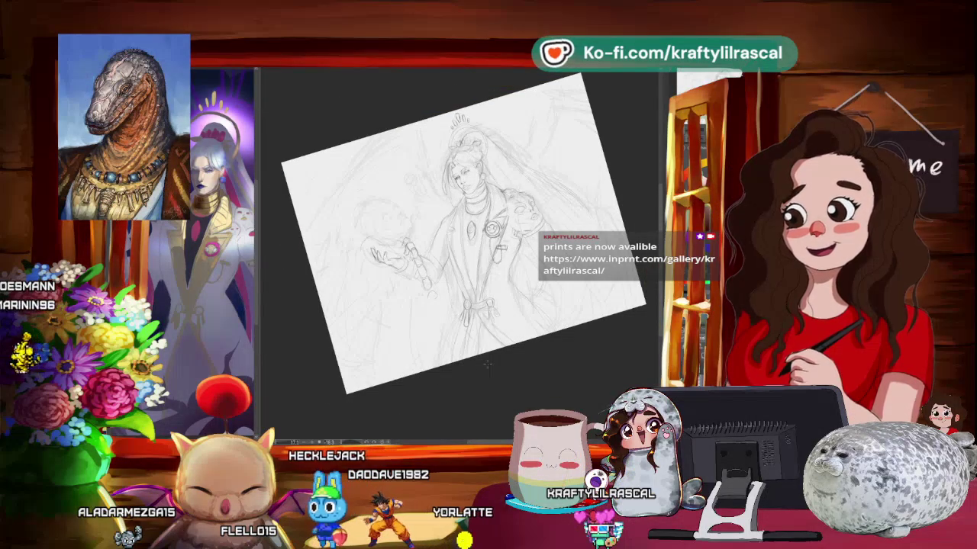
# - Zoom and rotate onto the figure, then darken the pencil lines on the held skull
pyautogui.scroll(1, 486, 364)
pyautogui.scroll(1, 487, 365)
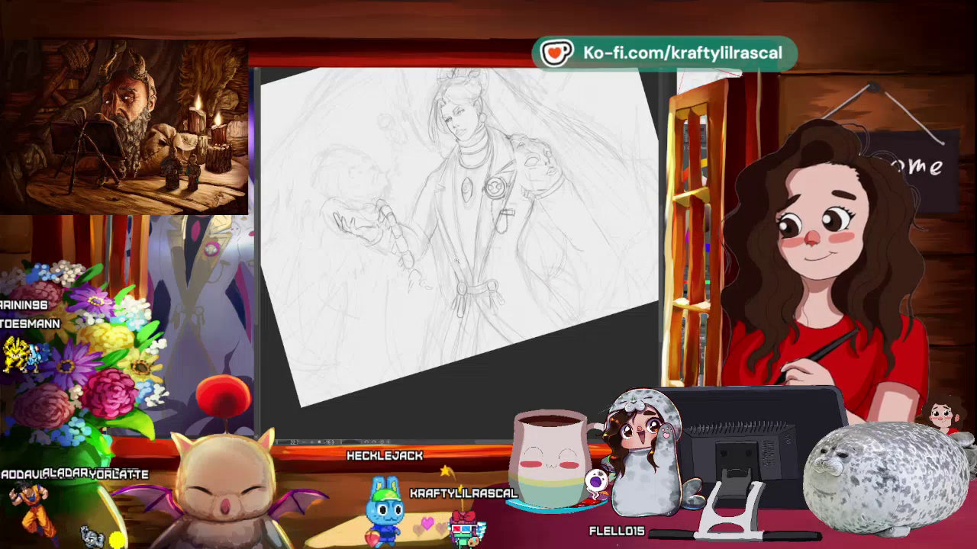
pyautogui.hotkey('ctrl', '-')
pyautogui.press('^')
pyautogui.press('^')
pyautogui.press('^')
pyautogui.hotkey('ctrl', '@')
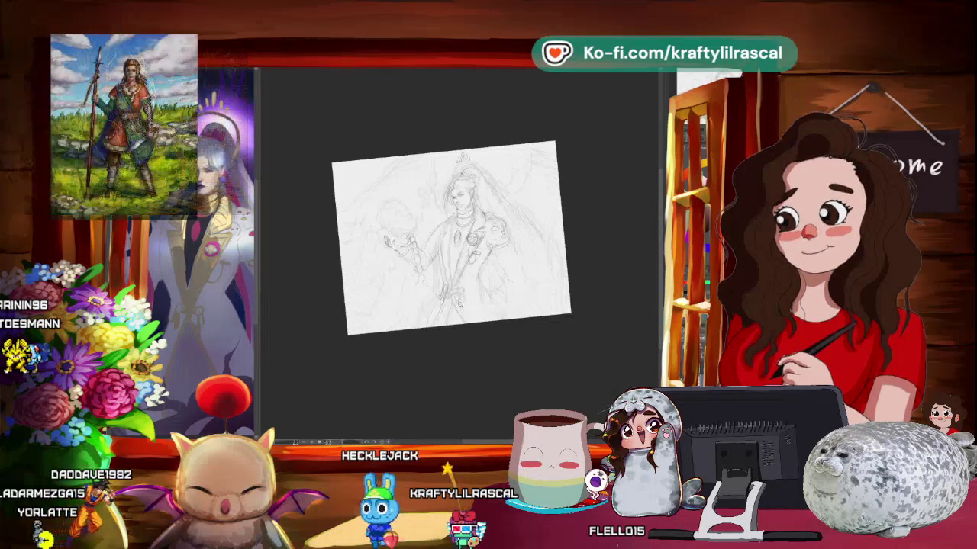
pyautogui.hotkey('ctrl', '+')
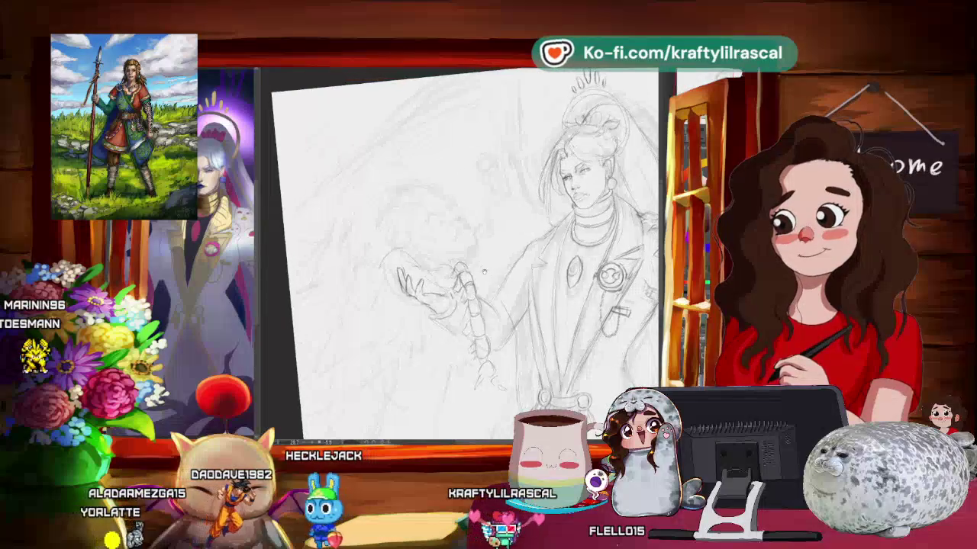
pyautogui.press('^')
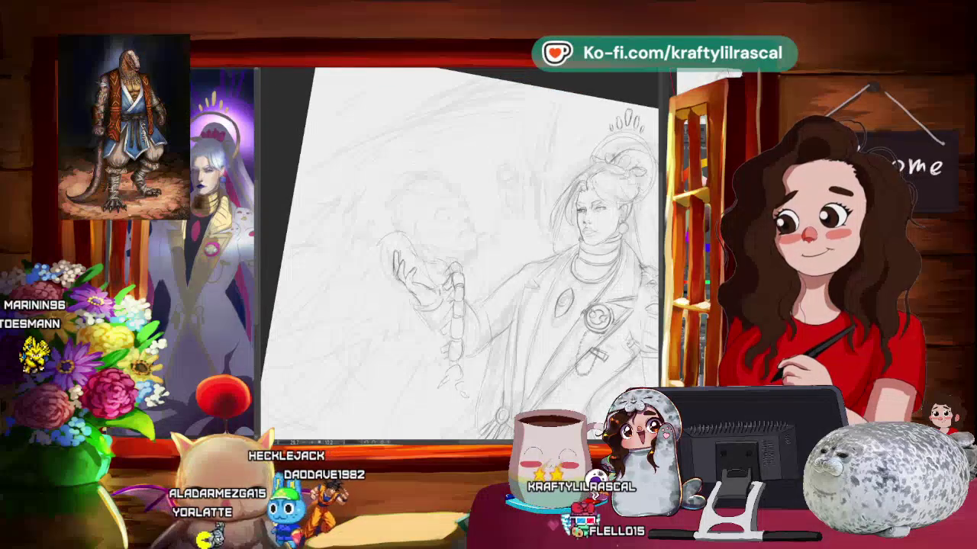
pyautogui.moveTo(485, 191); pyautogui.dragTo(458, 221)
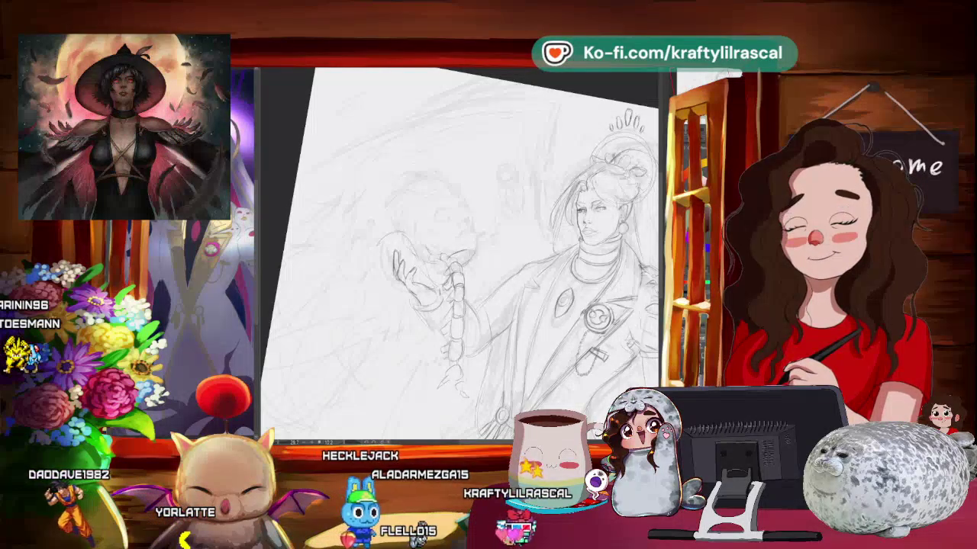
pyautogui.scroll(-3, 457, 252)
pyautogui.press('m')
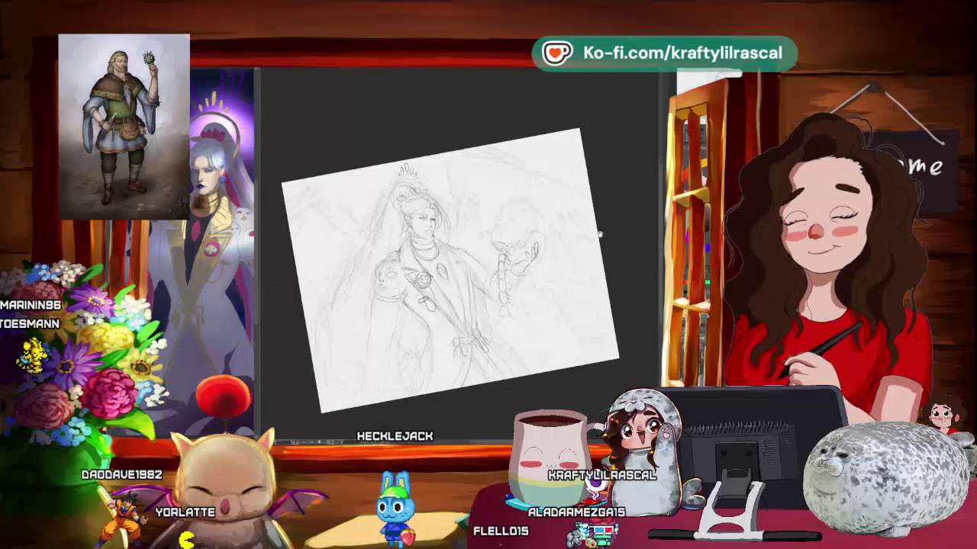
# - Unmirror the view, then sketch a small head shape above the open hand
pyautogui.press('m')
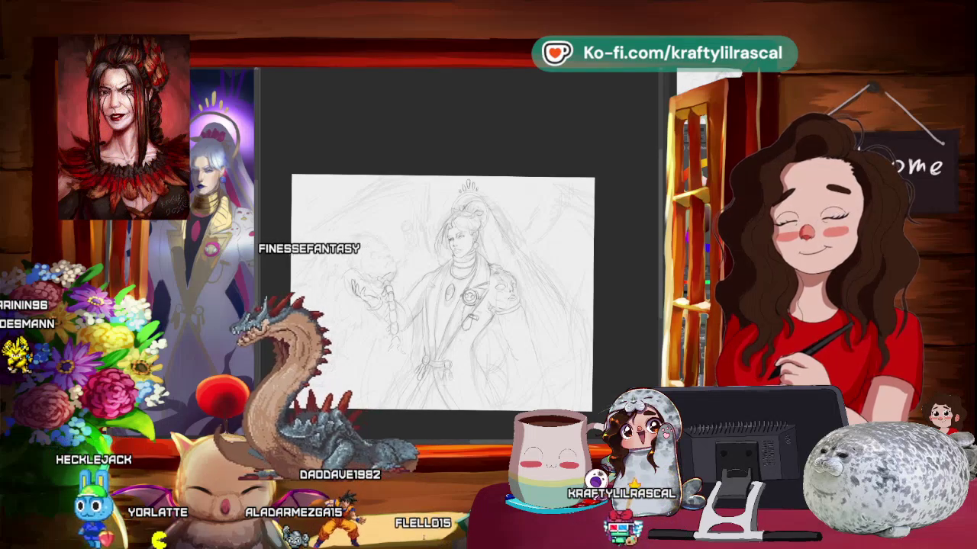
pyautogui.moveTo(343, 240); pyautogui.dragTo(386, 286)
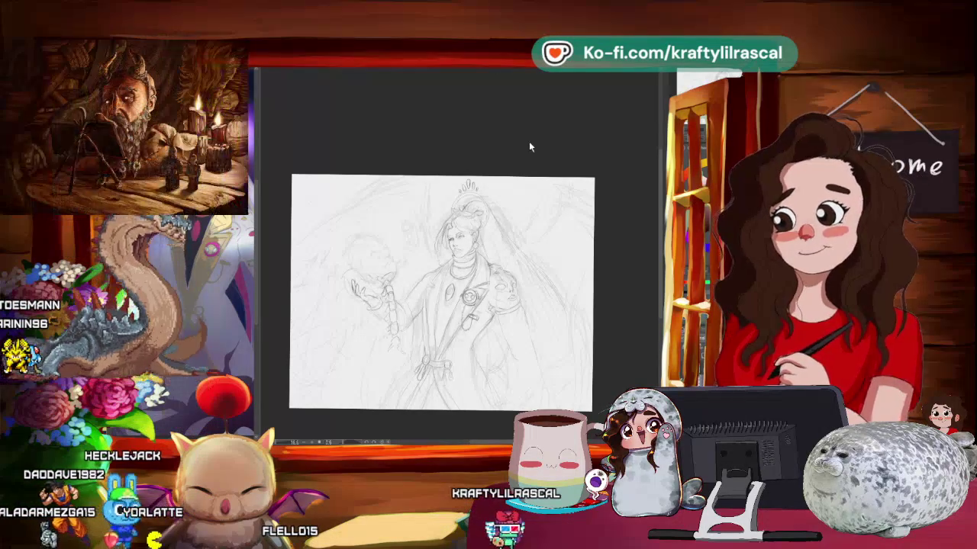
pyautogui.scroll(2, 406, 267)
pyautogui.scroll(2, 406, 267)
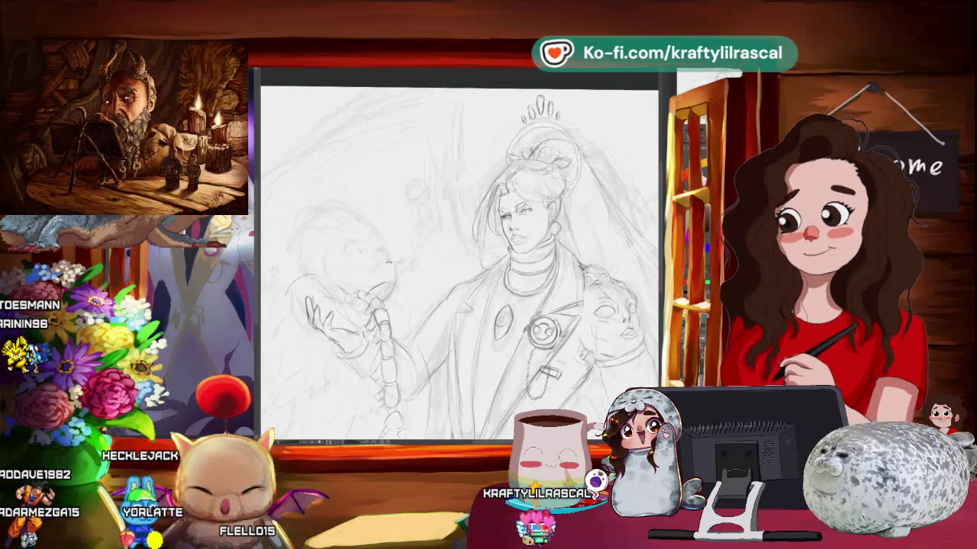
# - Zoom in on the hand, strengthen the skull contours, then fit the whole canvas in the window
pyautogui.moveTo(458, 267); pyautogui.dragTo(486, 250)
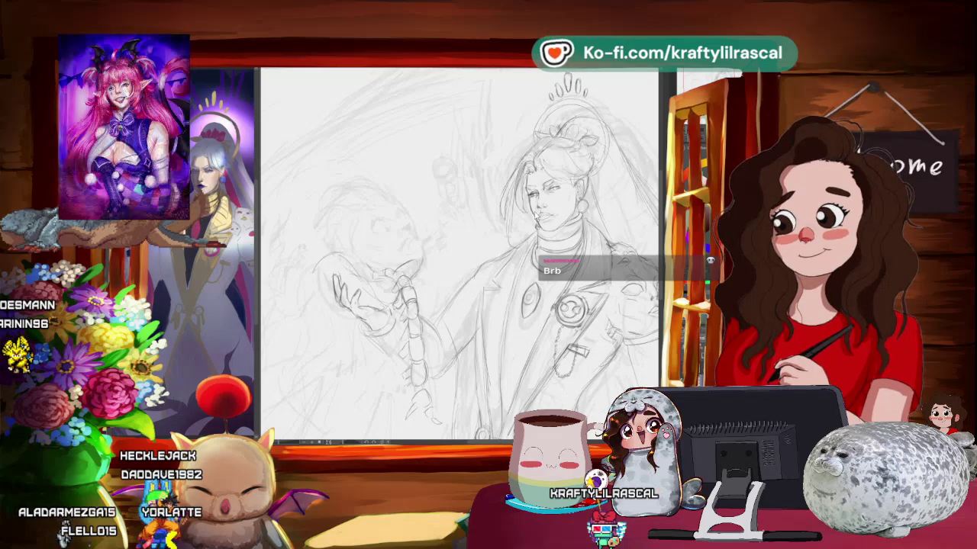
pyautogui.scroll(1, 368, 241)
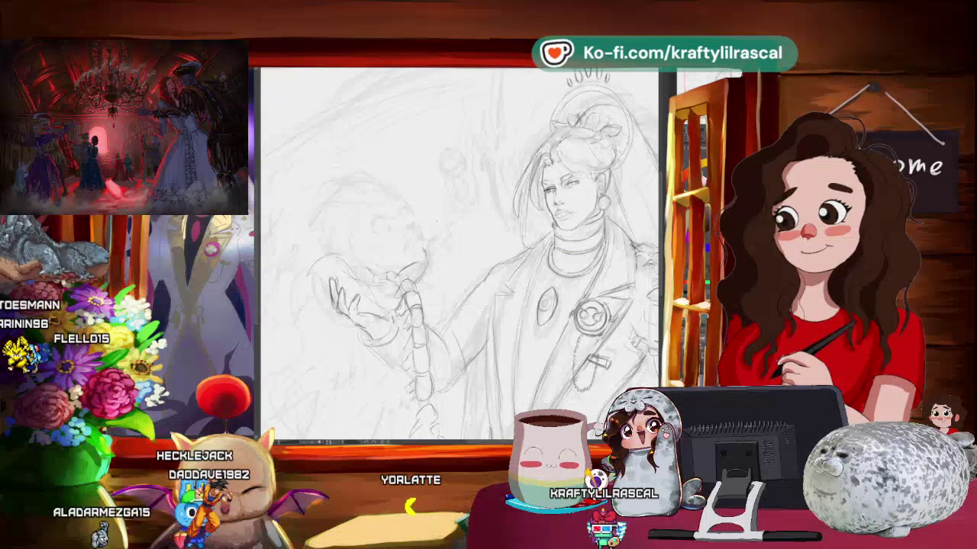
pyautogui.scroll(1, 392, 253)
pyautogui.scroll(1, 393, 253)
pyautogui.scroll(1, 392, 253)
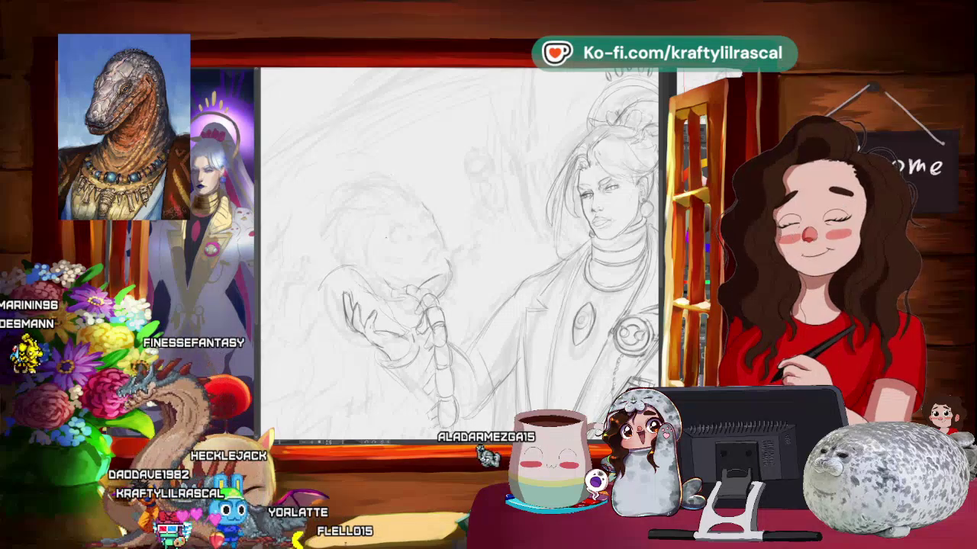
pyautogui.moveTo(390, 179); pyautogui.dragTo(425, 239)
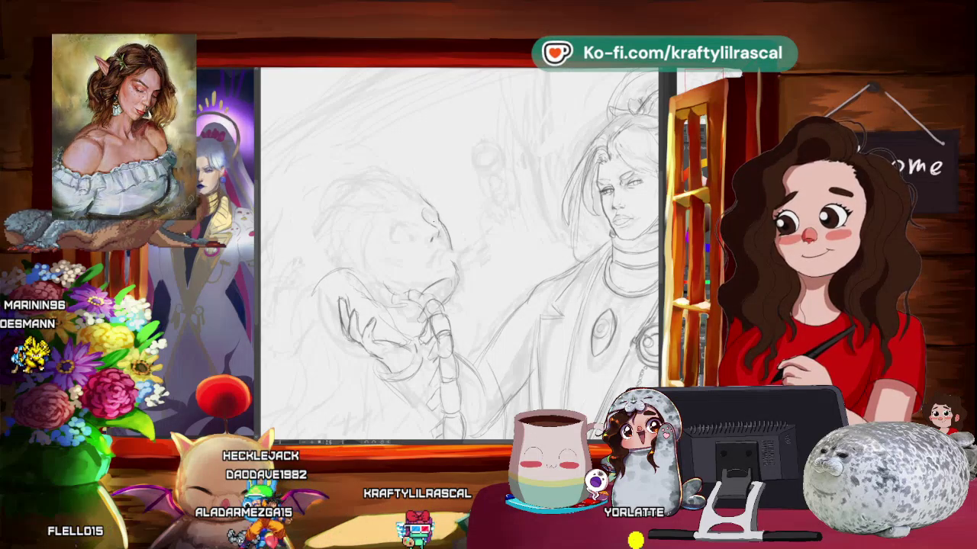
pyautogui.hotkey('ctrl', '0')
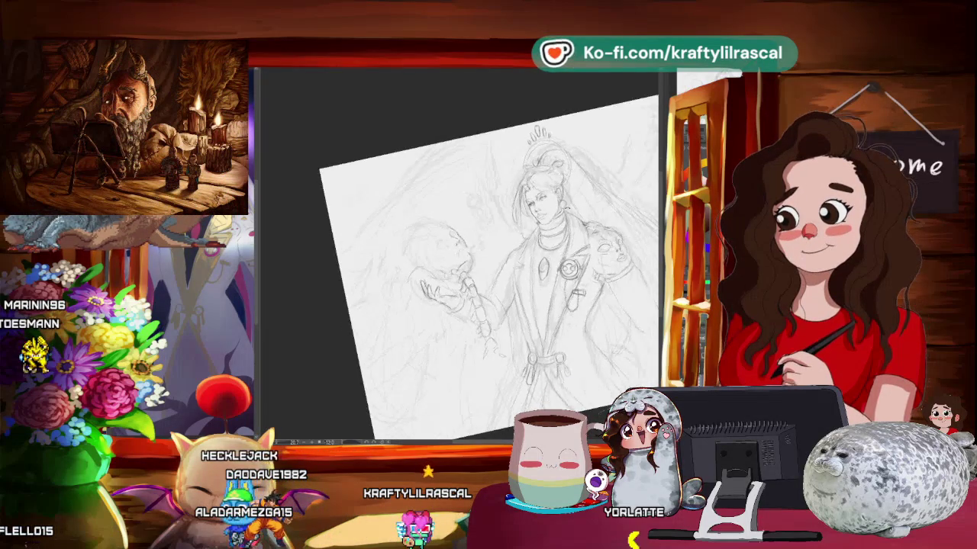
# - Rotate the view and lasso-select the string of beads beneath the hand
pyautogui.moveTo(496, 290); pyautogui.dragTo(458, 228)
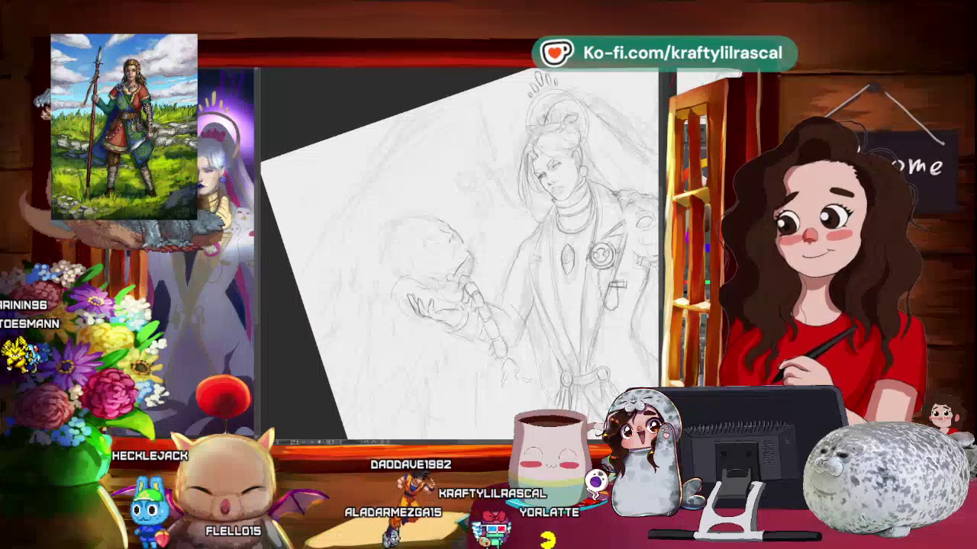
pyautogui.moveTo(458, 191); pyautogui.dragTo(534, 267)
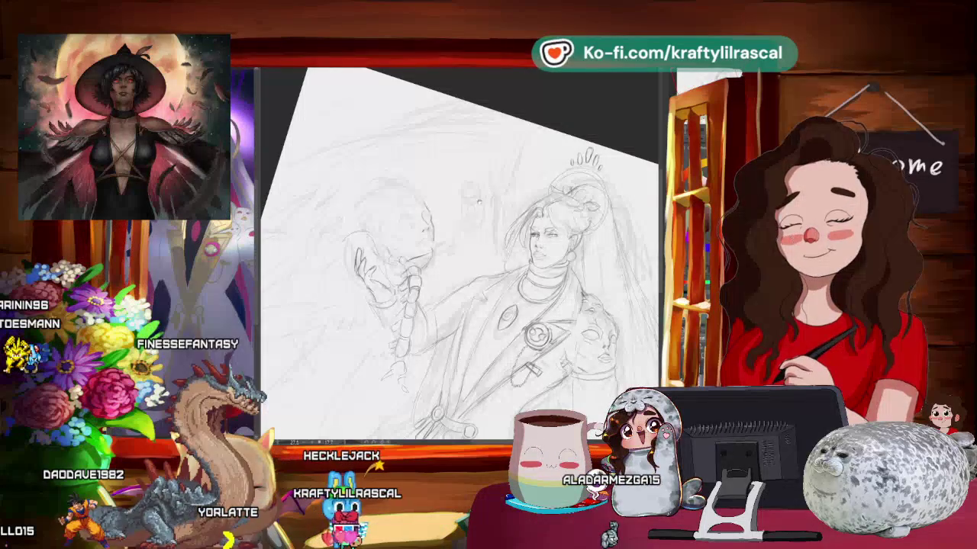
pyautogui.scroll(2, 458, 252)
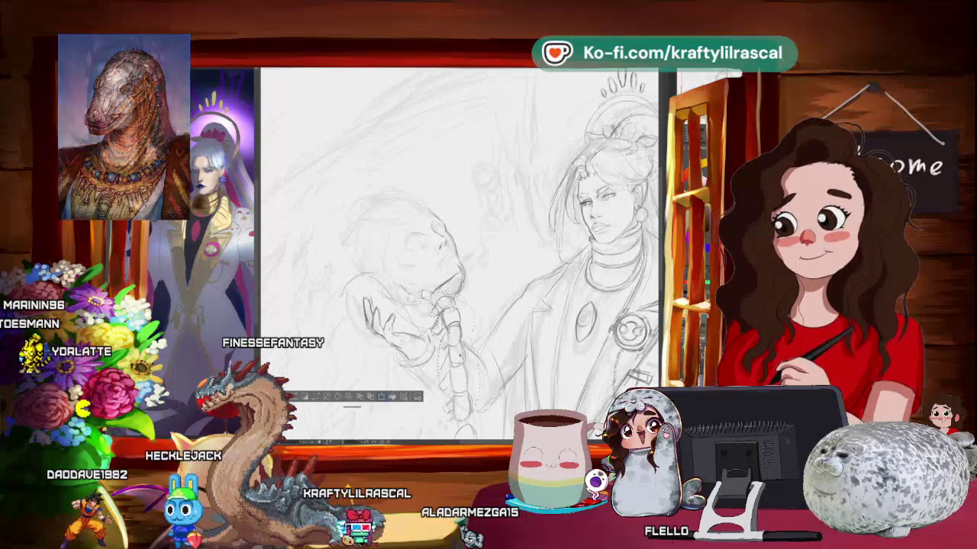
# - Transform the beads slightly down and right, confirm, then tilt and re-level the view
pyautogui.click(383, 398)
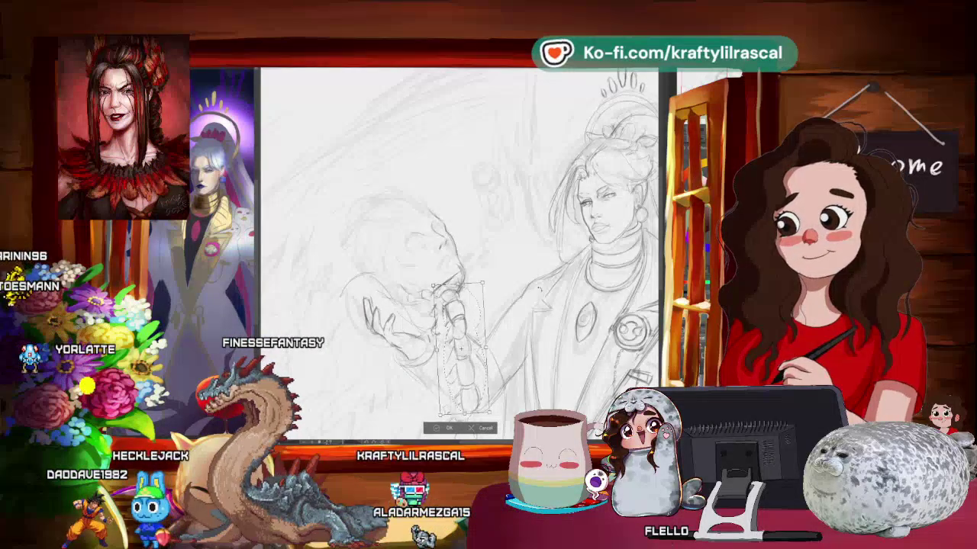
pyautogui.moveTo(460, 350); pyautogui.dragTo(462, 356)
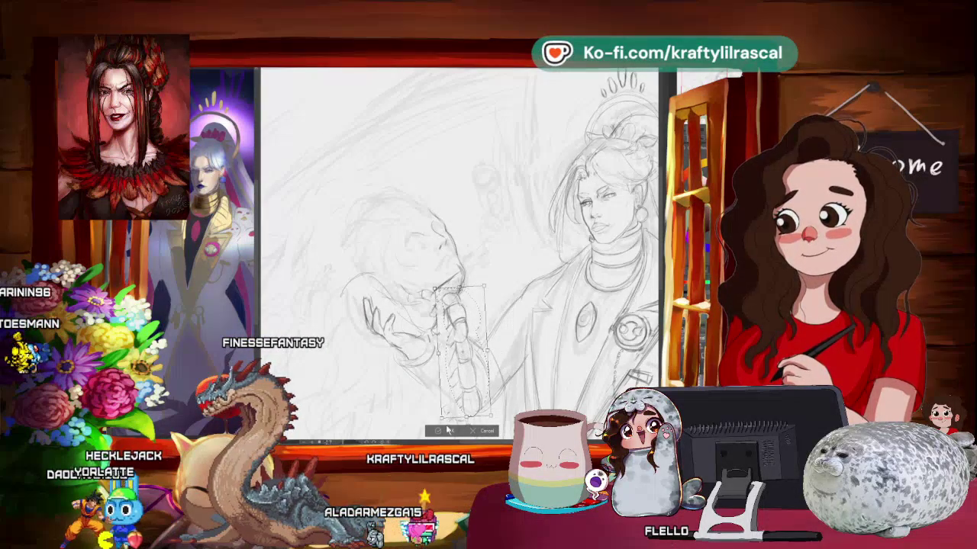
pyautogui.click(447, 431)
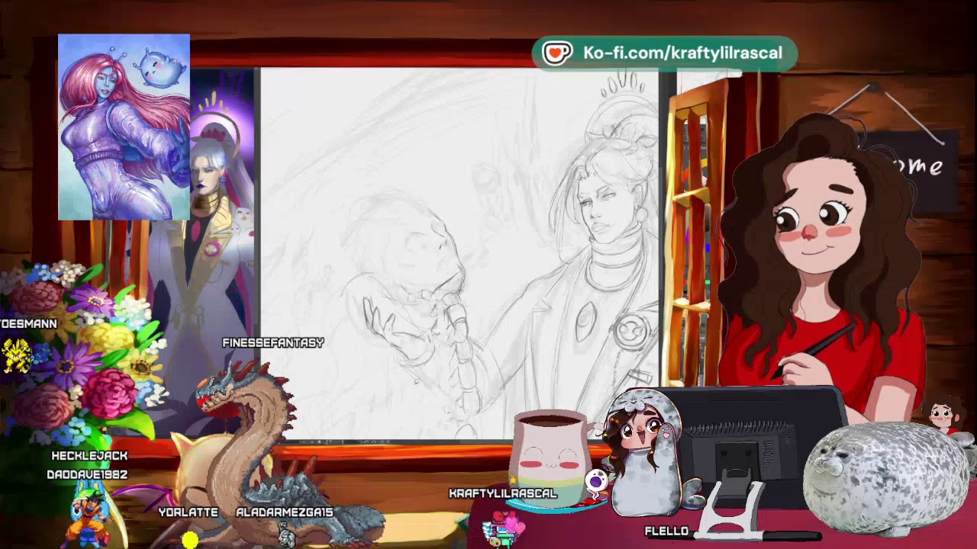
pyautogui.moveTo(457, 252); pyautogui.dragTo(489, 229)
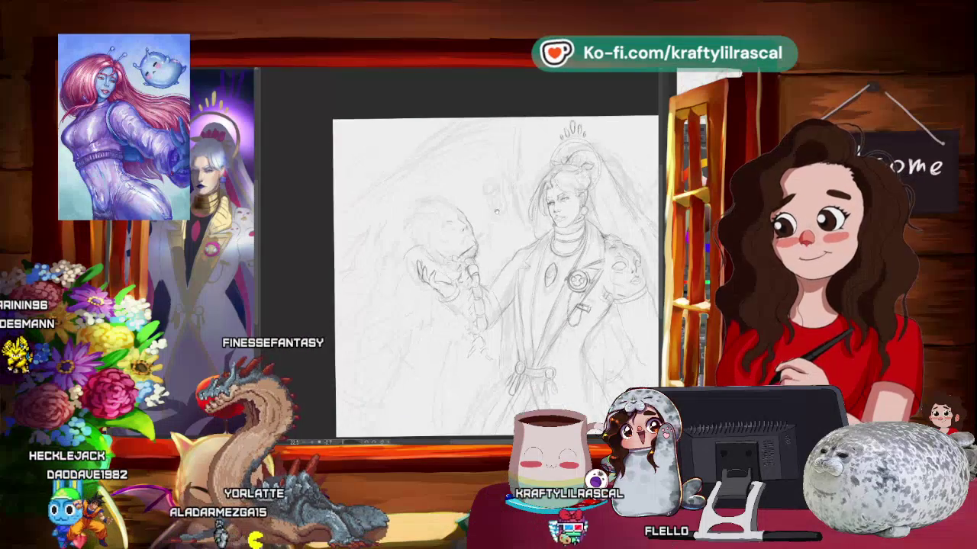
pyautogui.moveTo(515, 155); pyautogui.dragTo(338, 211)
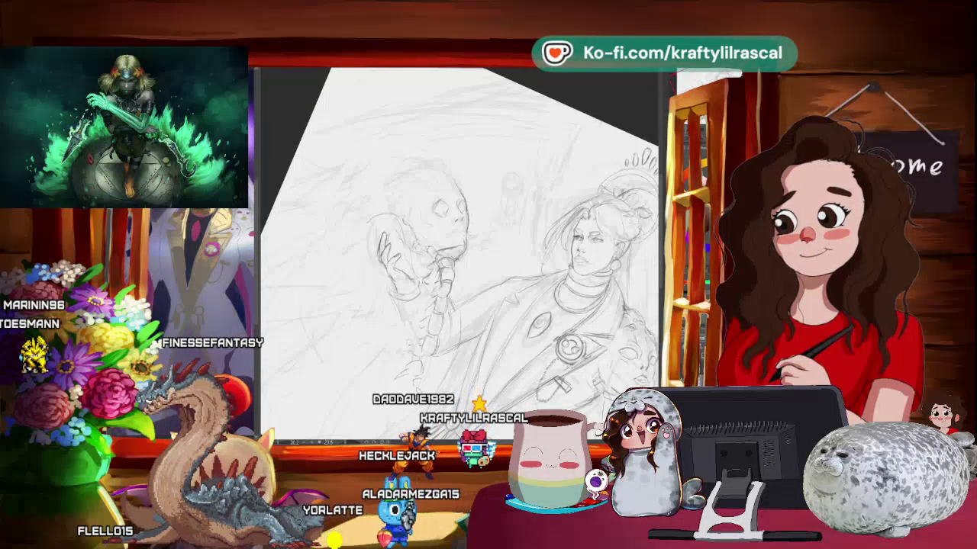
# - Mirror the canvas view horizontally to check the sketch
pyautogui.scroll(-2, 458, 252)
pyautogui.scroll(-2, 458, 251)
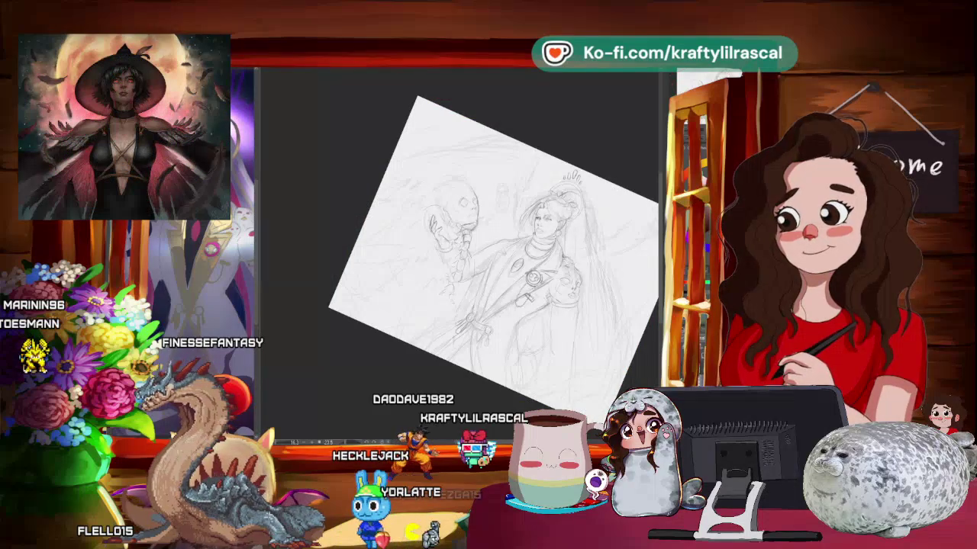
pyautogui.press('h')
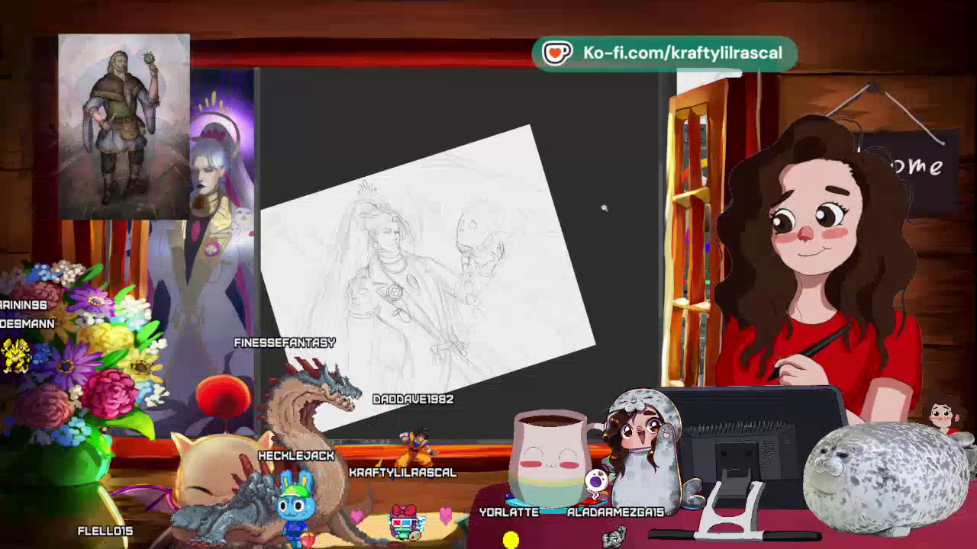
pyautogui.scroll(2, 603, 206)
pyautogui.scroll(1, 458, 252)
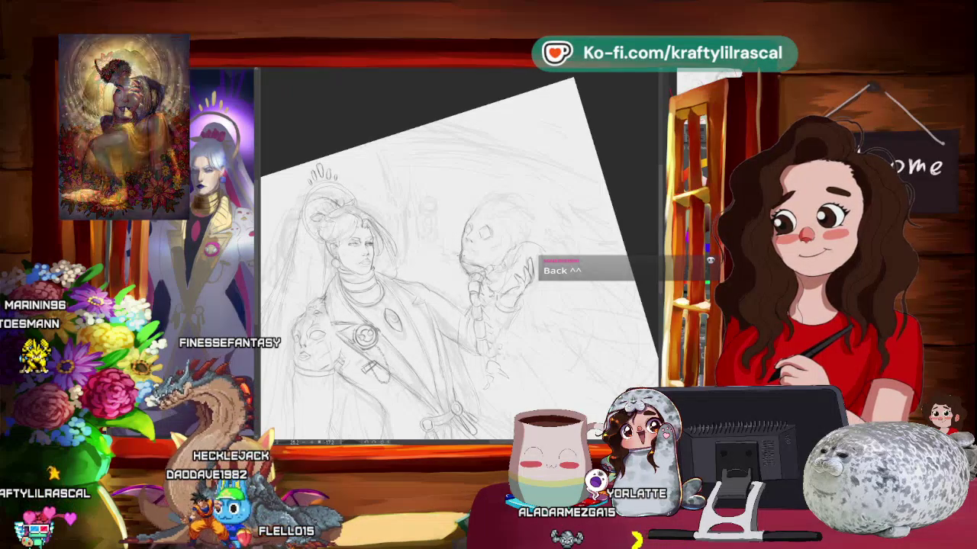
# - Rotate the view counter-clockwise, then flip it back so the skull sits on the left
pyautogui.press('-')
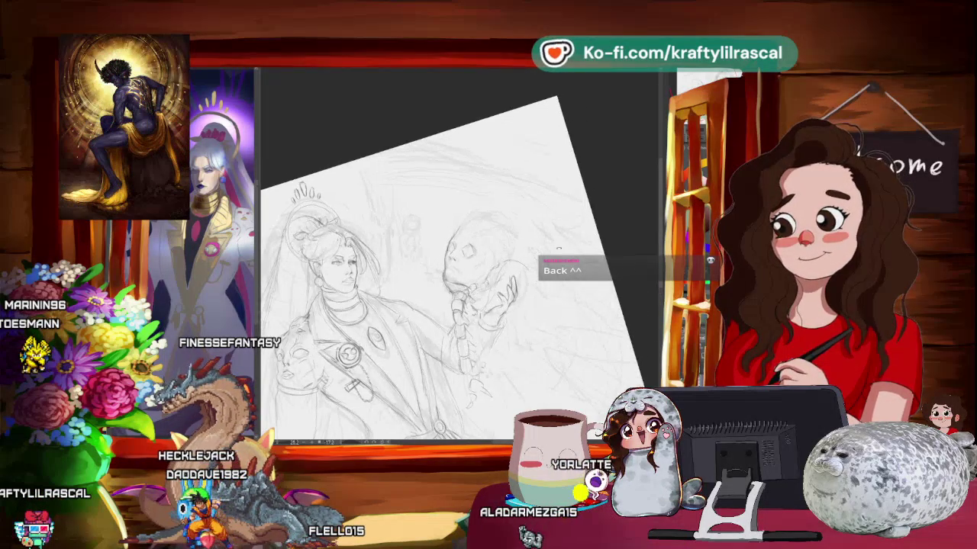
pyautogui.press('-')
pyautogui.hotkey('ctrl', '+')
pyautogui.press('-')
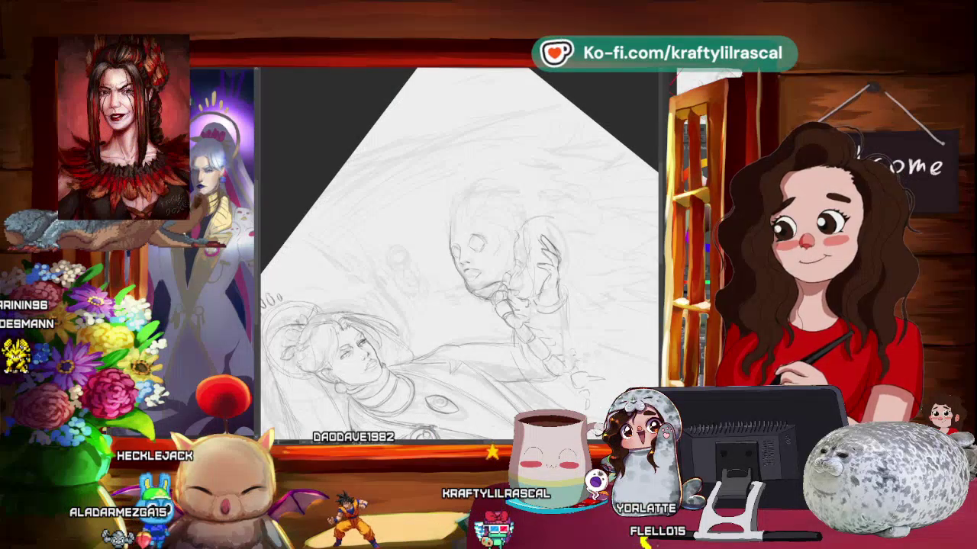
pyautogui.moveTo(457, 252); pyautogui.dragTo(496, 229)
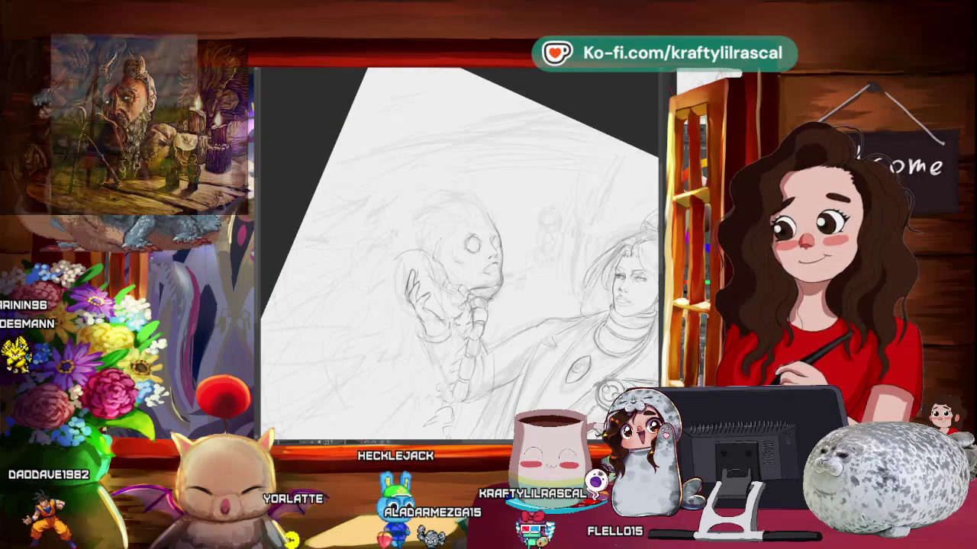
pyautogui.scroll(-3, 534, 235)
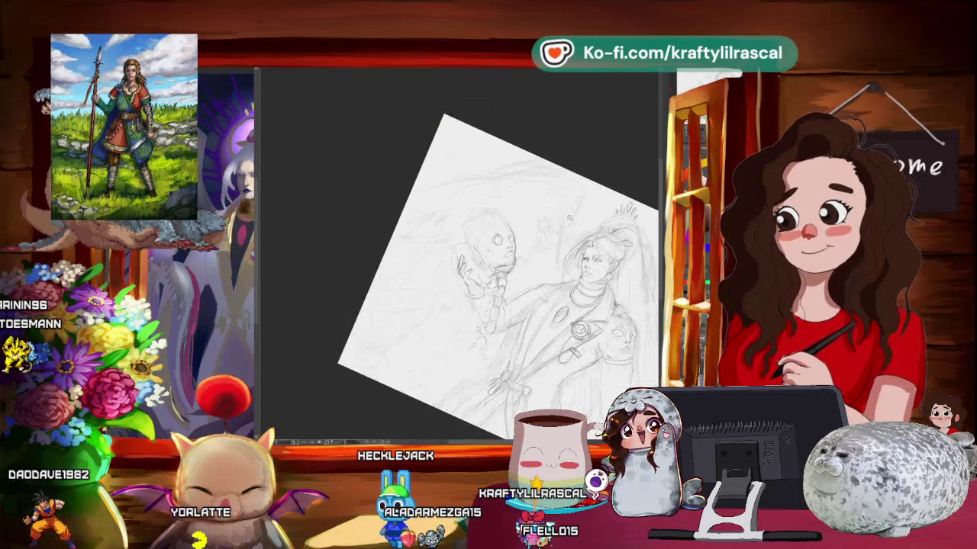
# - Tilt the canvas view counter-clockwise, then back toward upright around the skull
pyautogui.scroll(2, 527, 235)
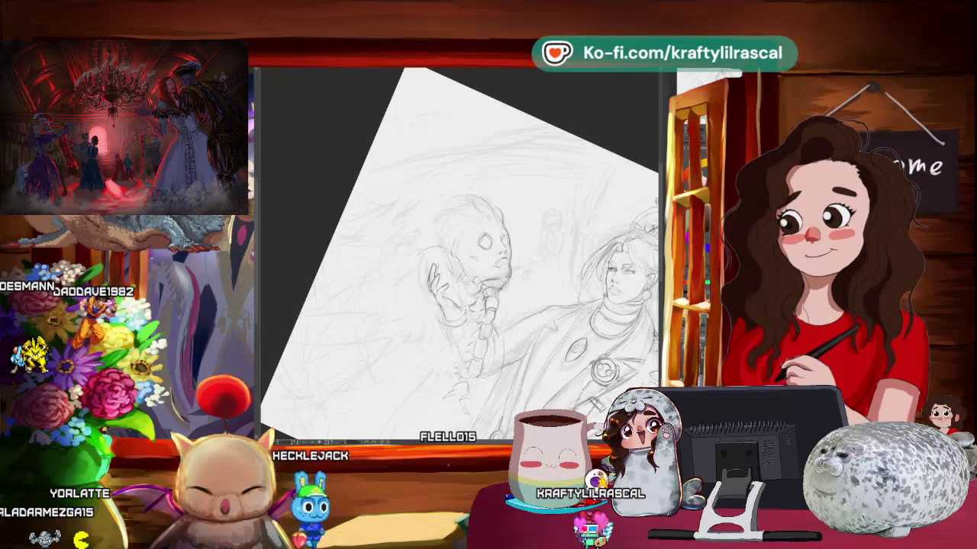
pyautogui.moveTo(534, 191); pyautogui.dragTo(488, 229)
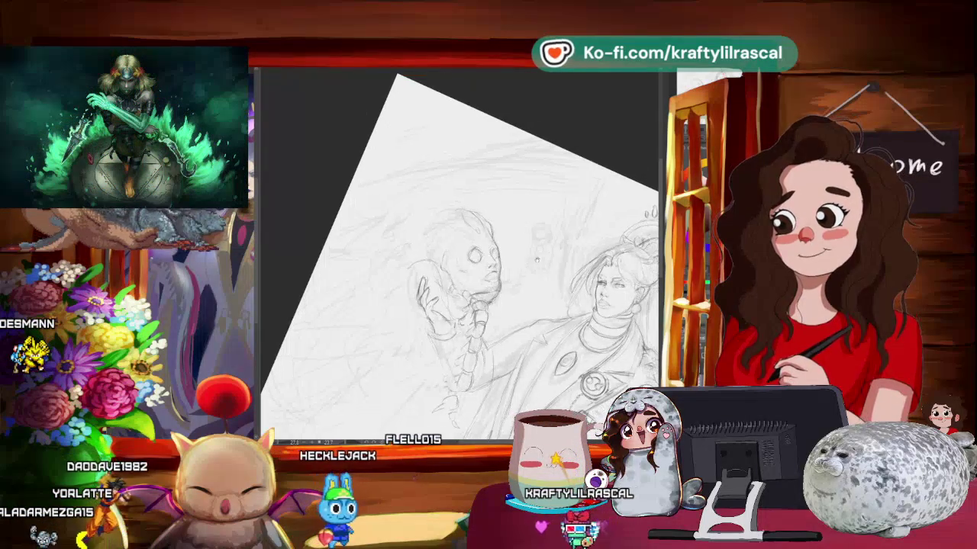
pyautogui.moveTo(577, 195); pyautogui.dragTo(603, 251)
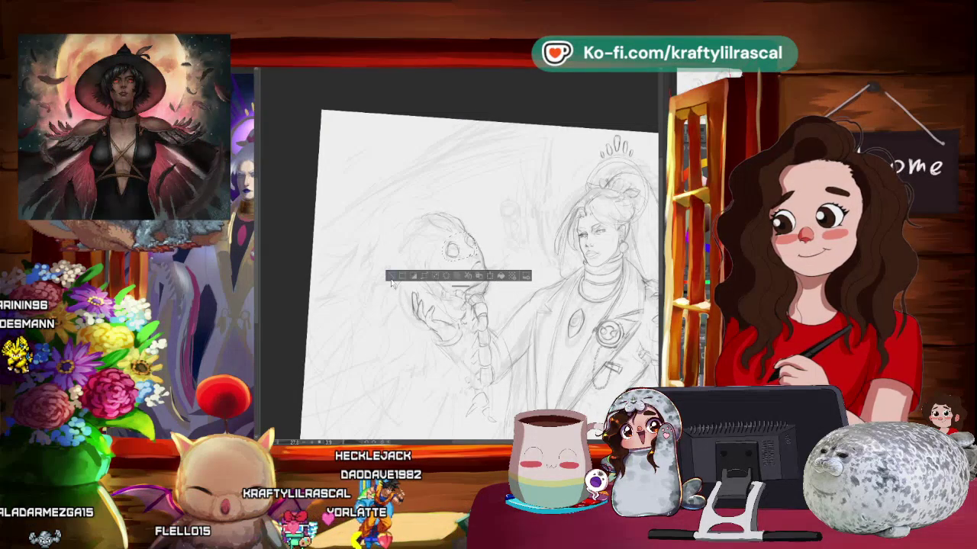
pyautogui.scroll(-2, 391, 283)
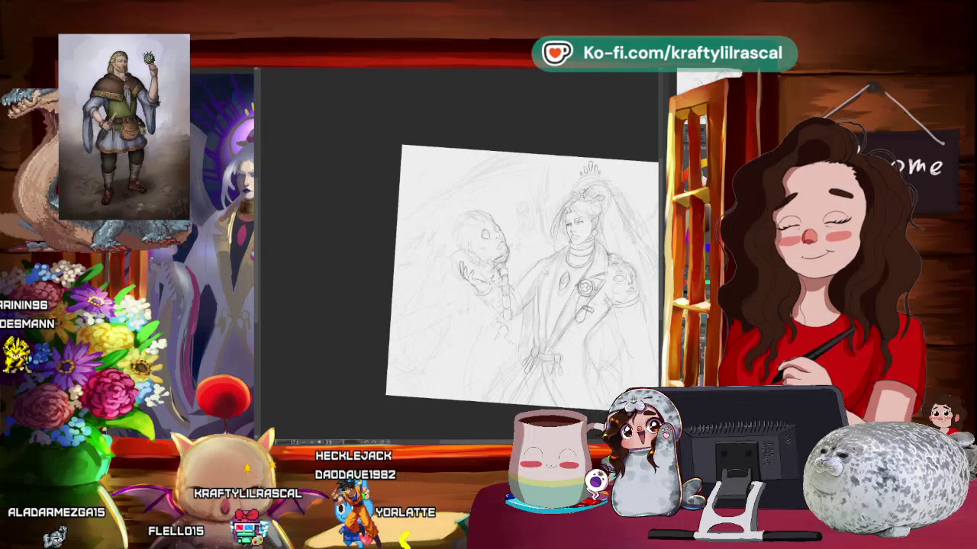
pyautogui.scroll(2, 500, 282)
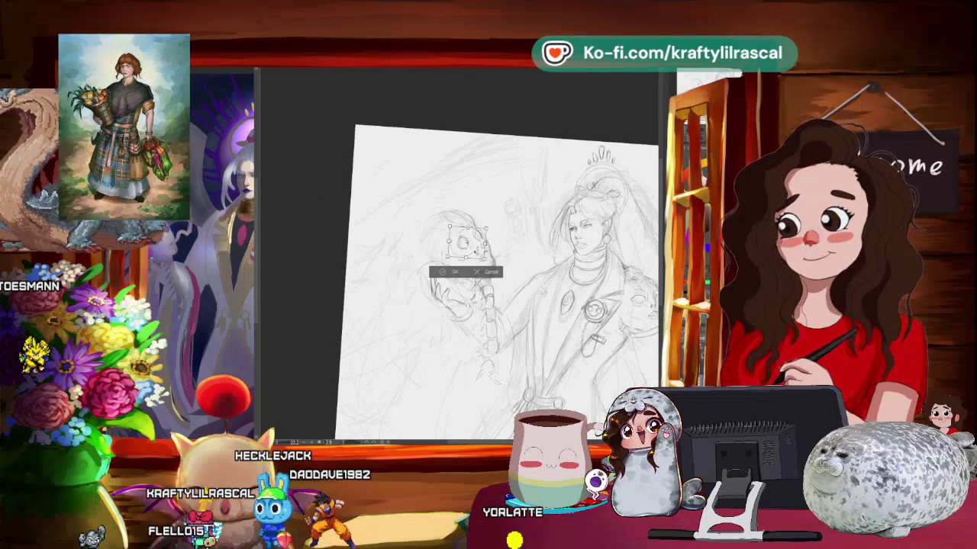
# - Commit the skull-head transform, then zoom in and rotate the view counter-clockwise
pyautogui.press('Return')
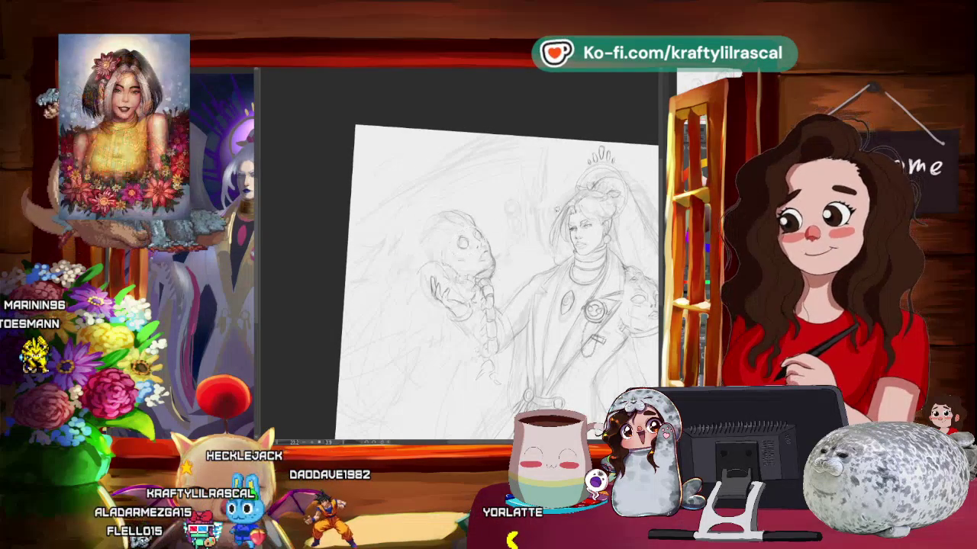
pyautogui.scroll(-2, 500, 282)
pyautogui.scroll(2, 500, 282)
pyautogui.scroll(1, 550, 218)
pyautogui.scroll(1, 534, 229)
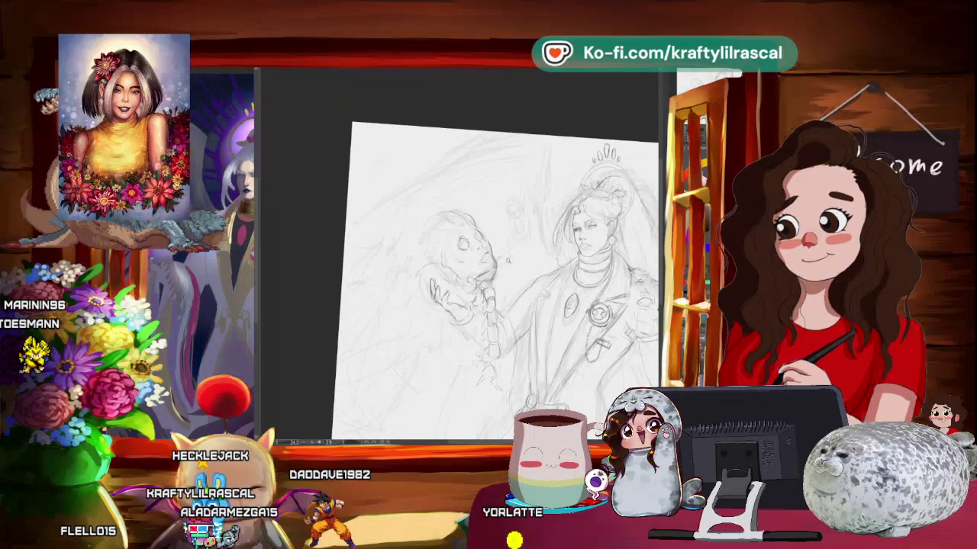
pyautogui.scroll(2, 510, 248)
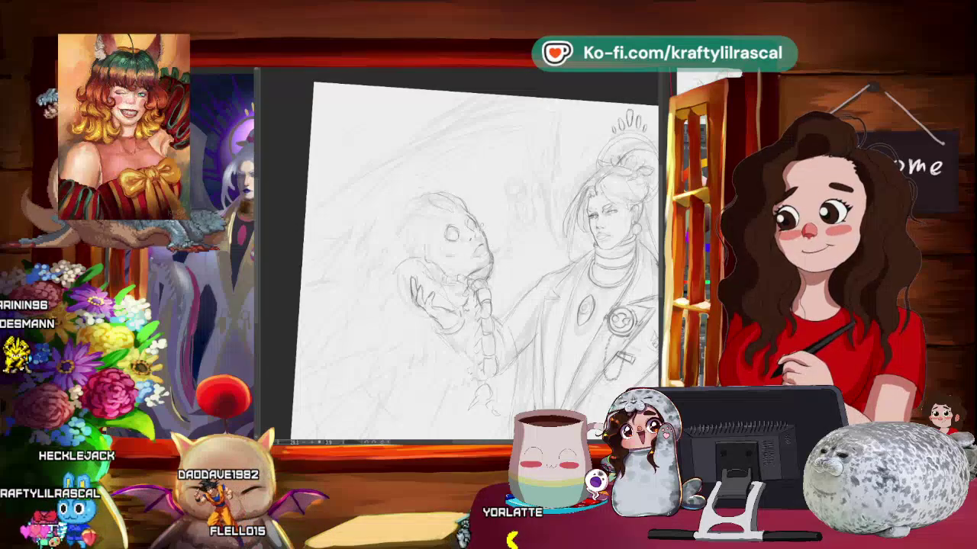
pyautogui.moveTo(534, 259); pyautogui.dragTo(527, 232)
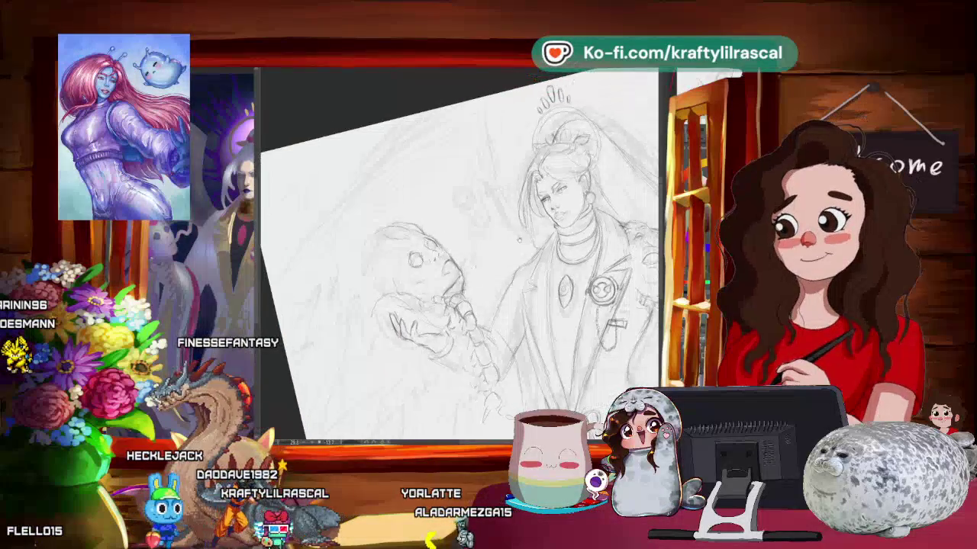
# - Turn the view slightly and cancel the stray pending transform
pyautogui.scroll(3, 482, 268)
pyautogui.moveTo(482, 269); pyautogui.dragTo(489, 255)
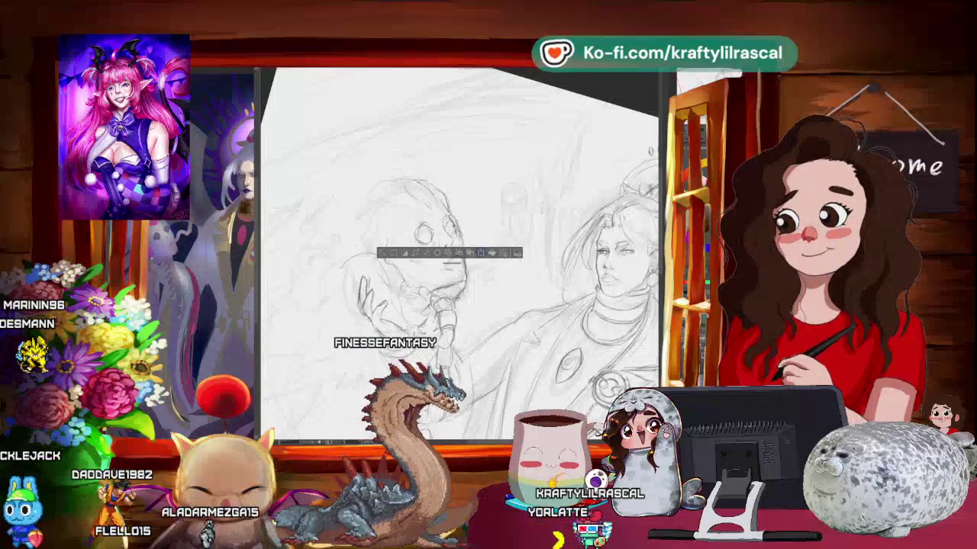
pyautogui.click(485, 254)
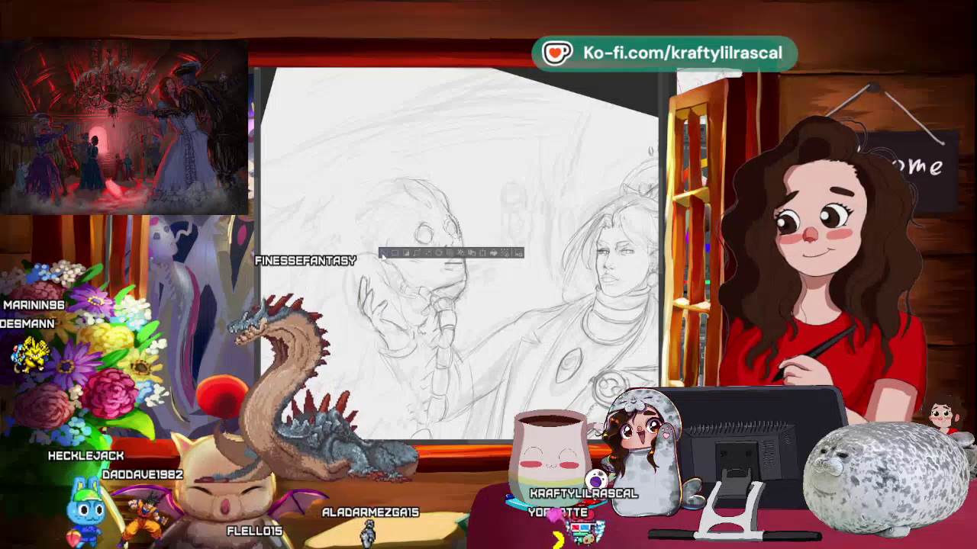
pyautogui.press('Return')
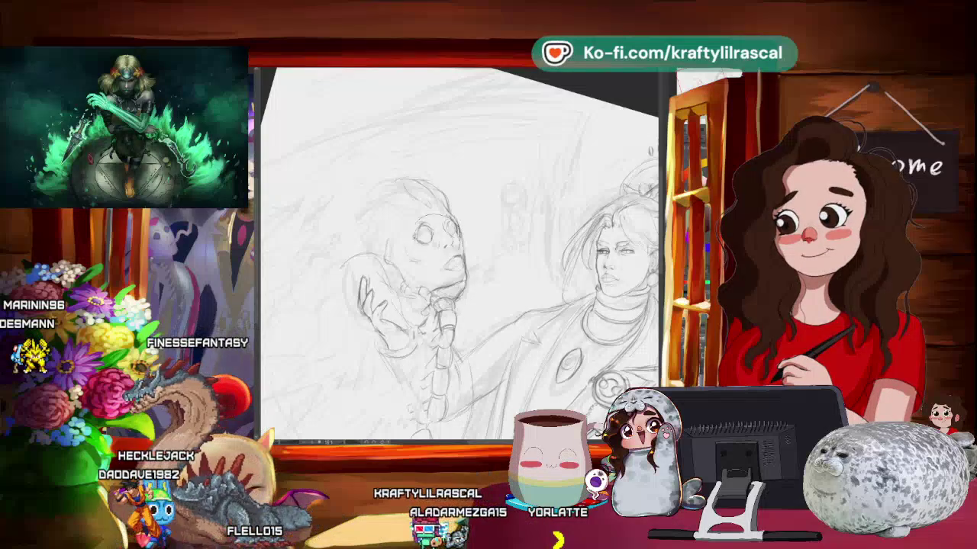
# - Select the skull's eye and resize and move it
pyautogui.moveTo(412, 214); pyautogui.dragTo(462, 257)
pyautogui.click(465, 281)
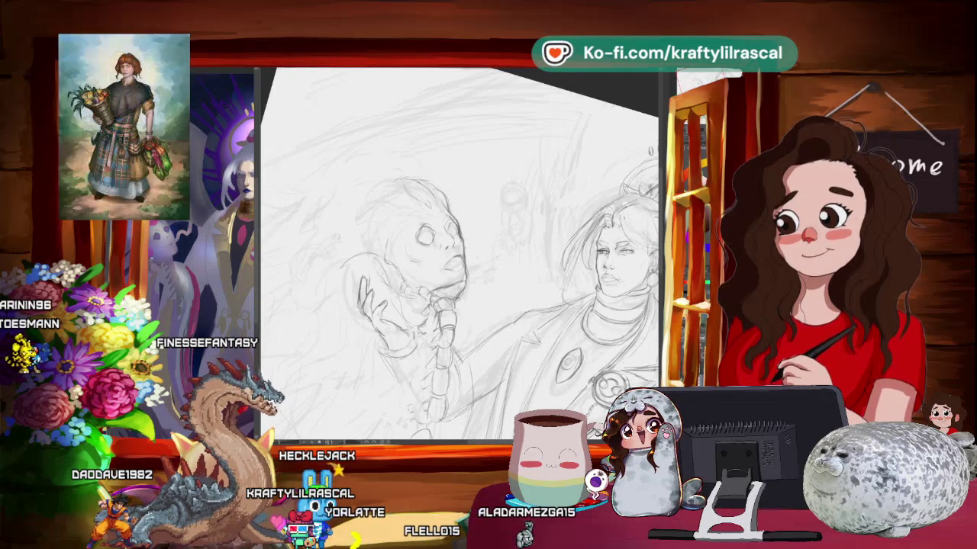
pyautogui.scroll(3, 458, 252)
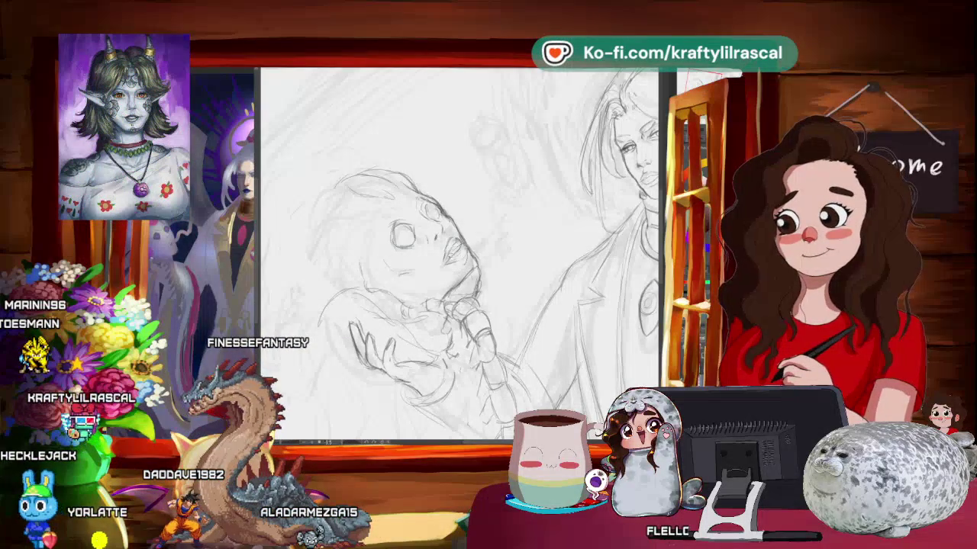
# - Transform the skull's mouth area, then put the whole skull face in a transform box
pyautogui.moveTo(438, 241); pyautogui.dragTo(467, 267)
pyautogui.hotkey('ctrl', 't')
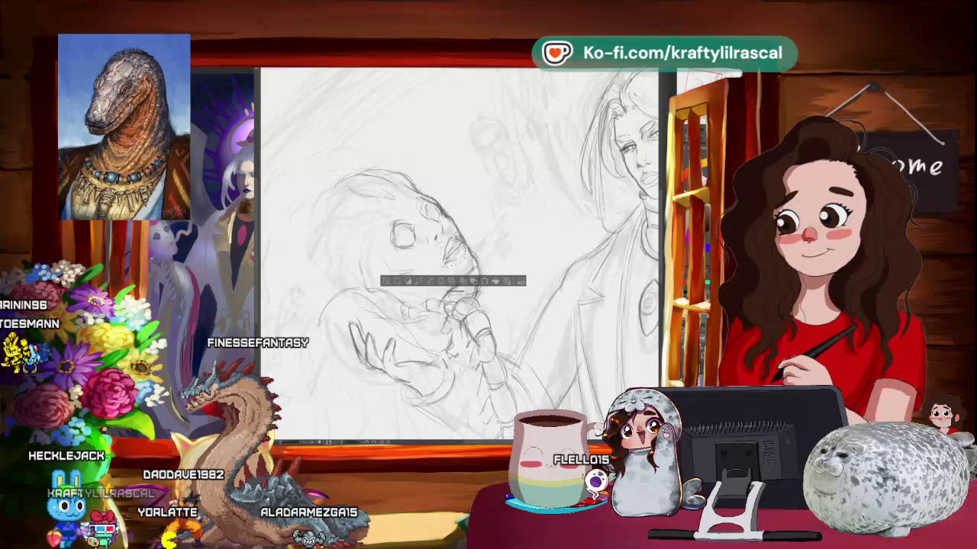
pyautogui.hotkey('ctrl', '-')
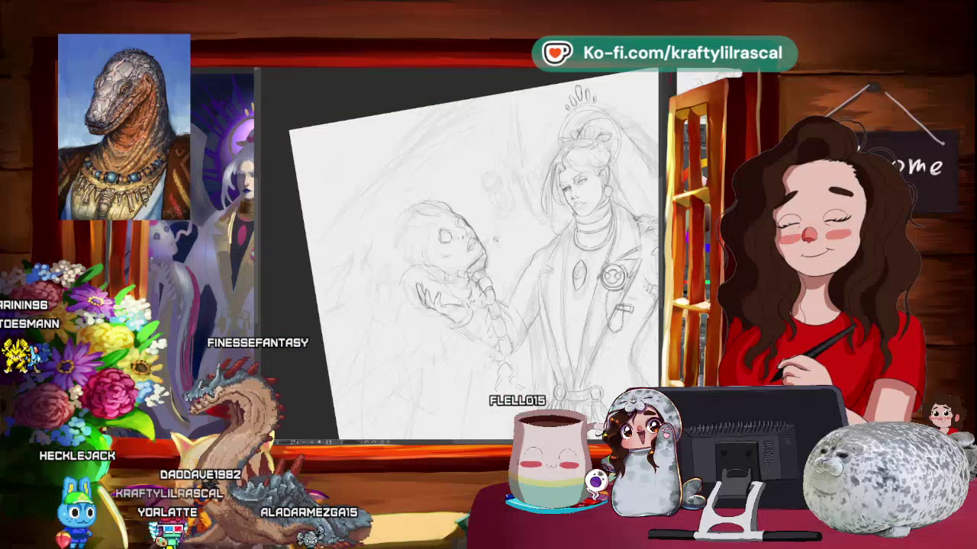
pyautogui.hotkey('ctrl', '+')
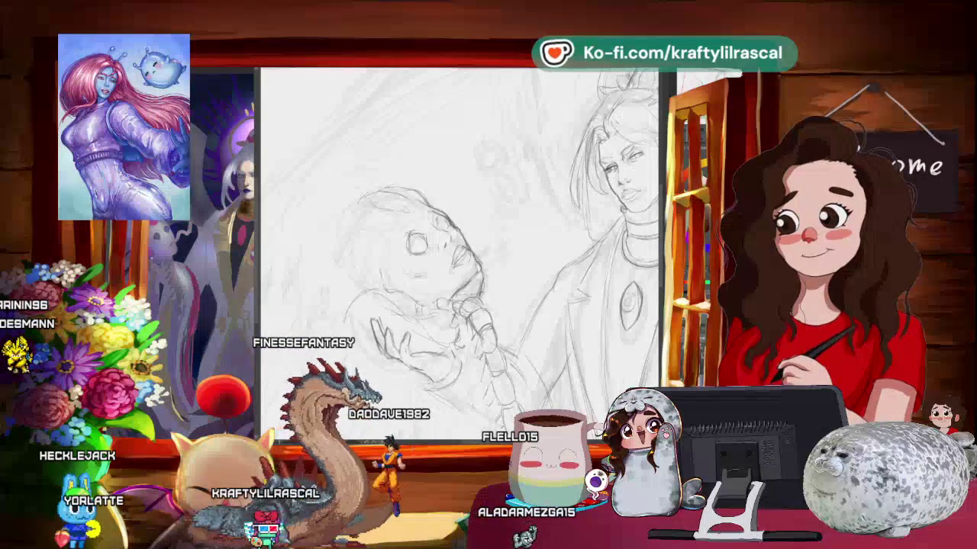
pyautogui.moveTo(427, 289); pyautogui.dragTo(424, 287)
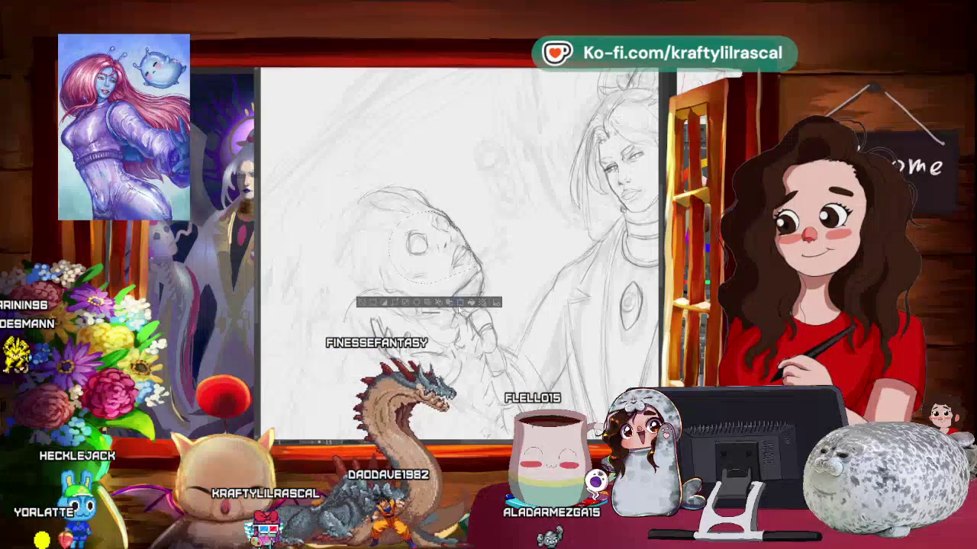
pyautogui.hotkey('ctrl', 't')
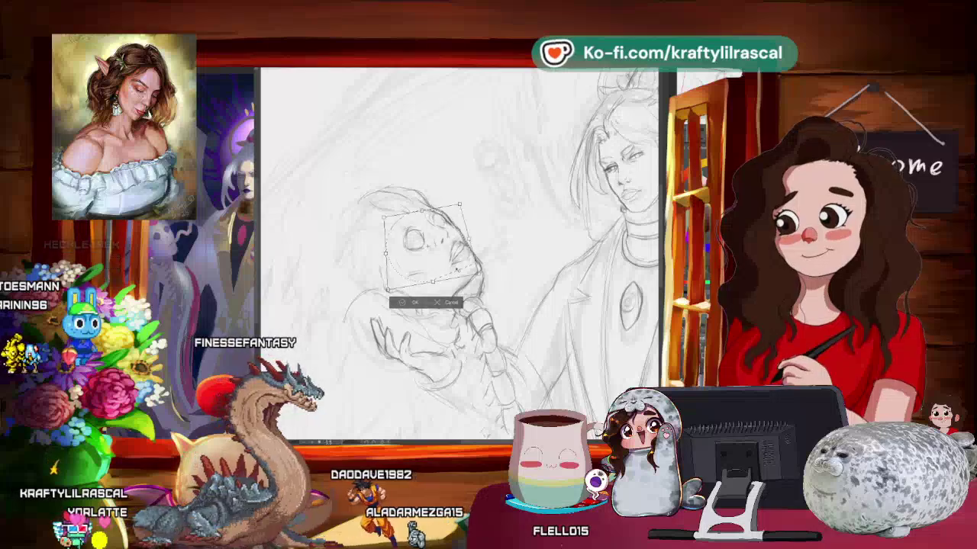
# - Apply the skull-face transform, zoom out to check, and commit the skull-head transform
pyautogui.click(413, 303)
pyautogui.scroll(-3, 458, 251)
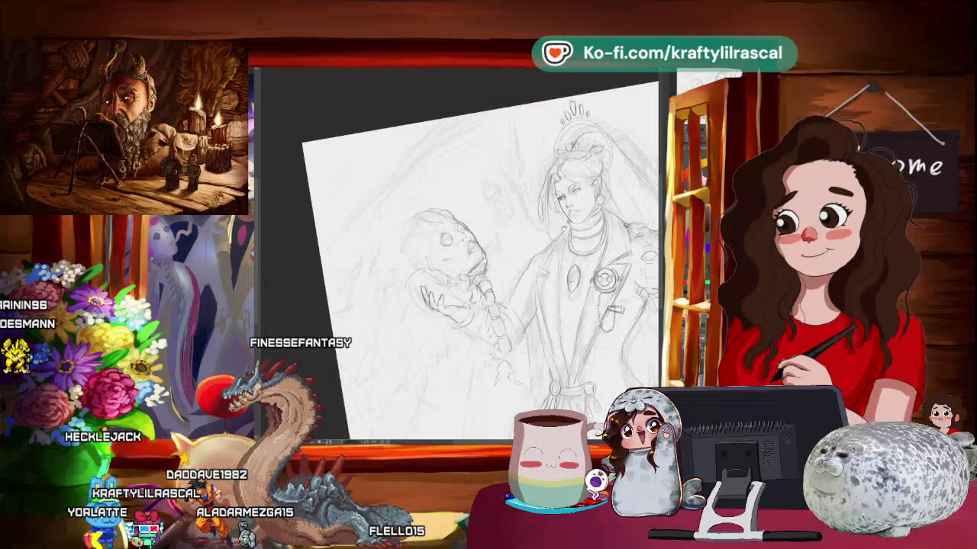
pyautogui.scroll(-5, 610, 214)
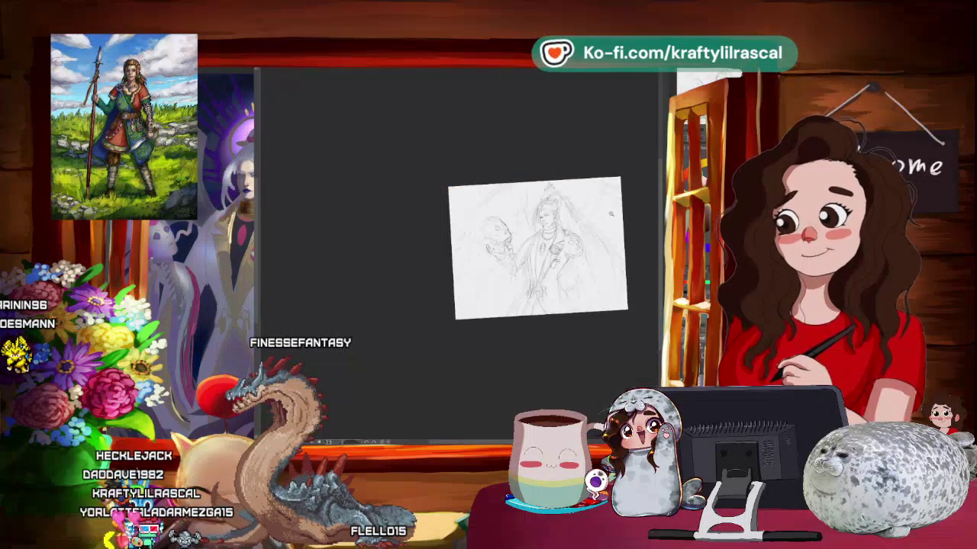
pyautogui.scroll(5, 504, 237)
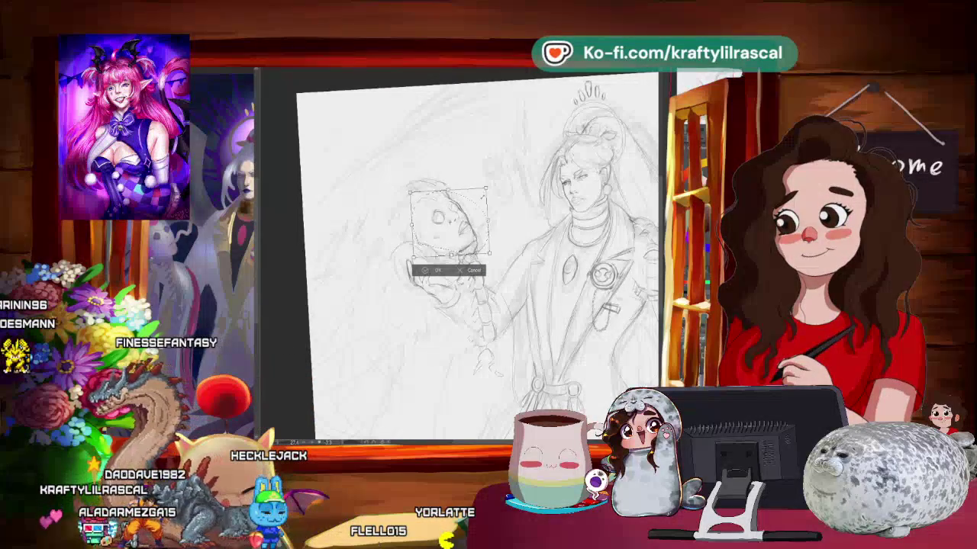
pyautogui.press('Return')
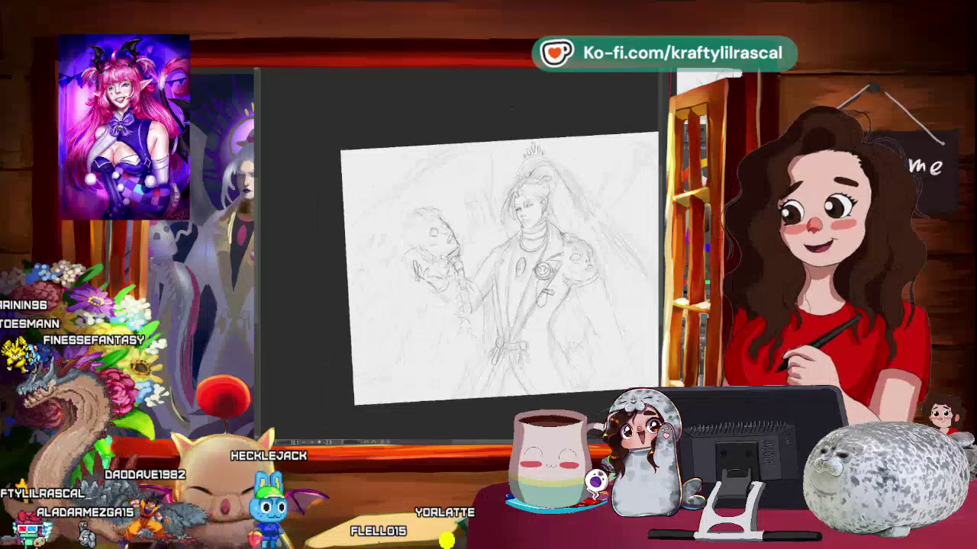